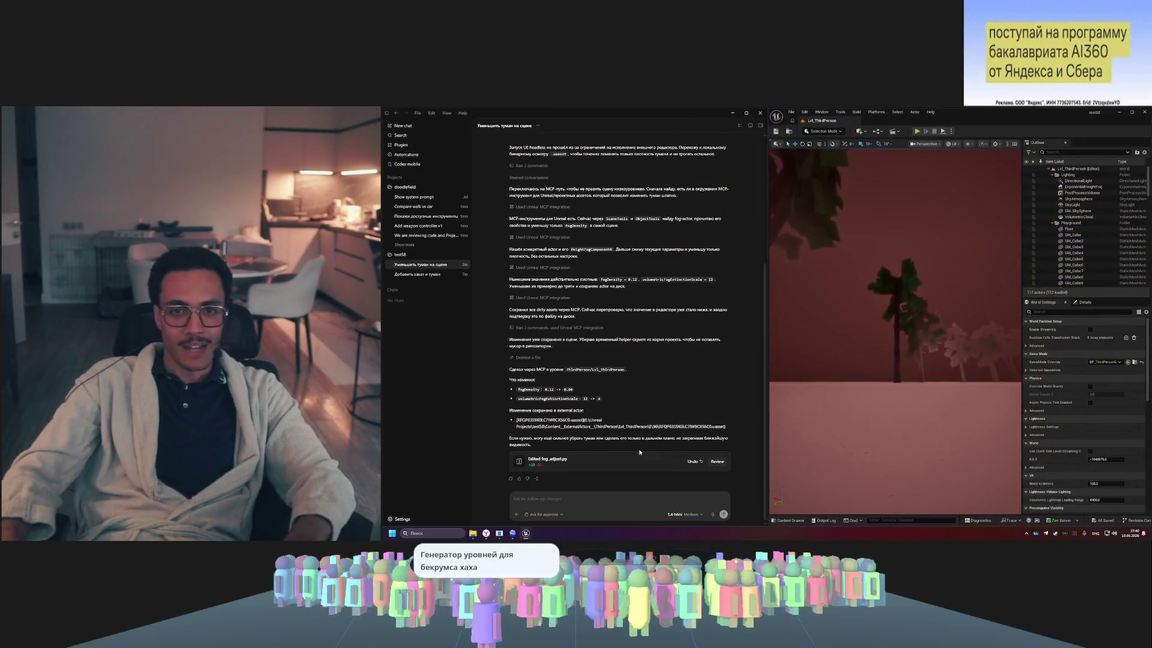
Bring the UE 5.8 Feature Highlights video forward and skip to the full-body animation capture part
{"action": "left_click", "coordinate": [486, 533]}
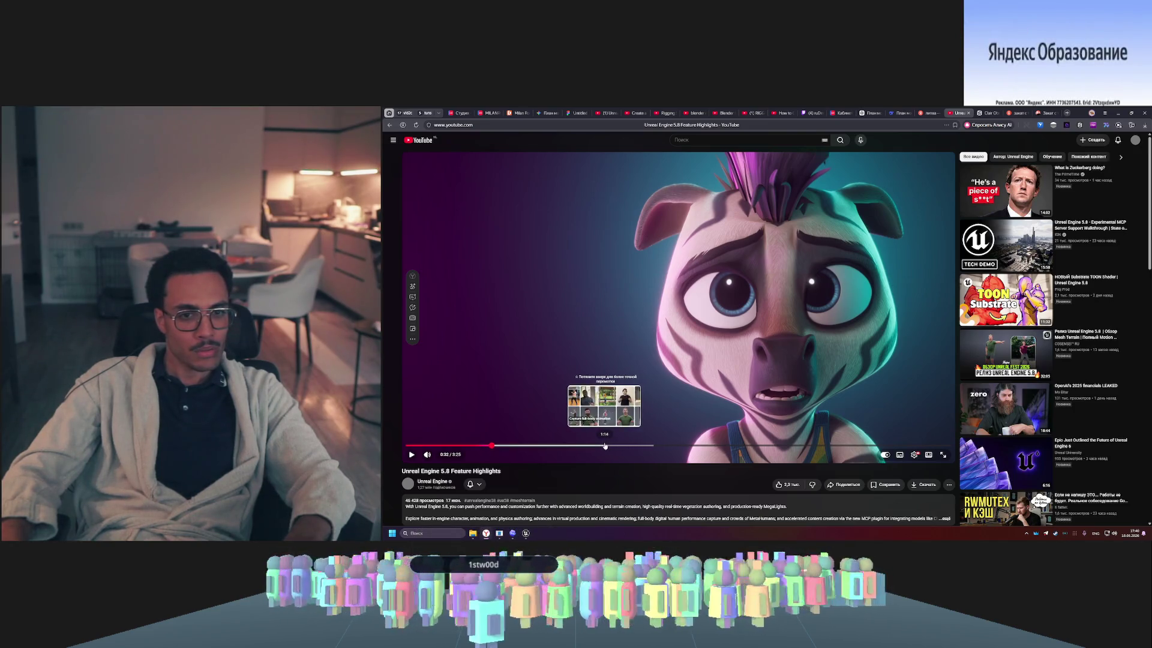
{"action": "left_click_drag", "start_coordinate": [605, 446], "coordinate": [606, 445]}
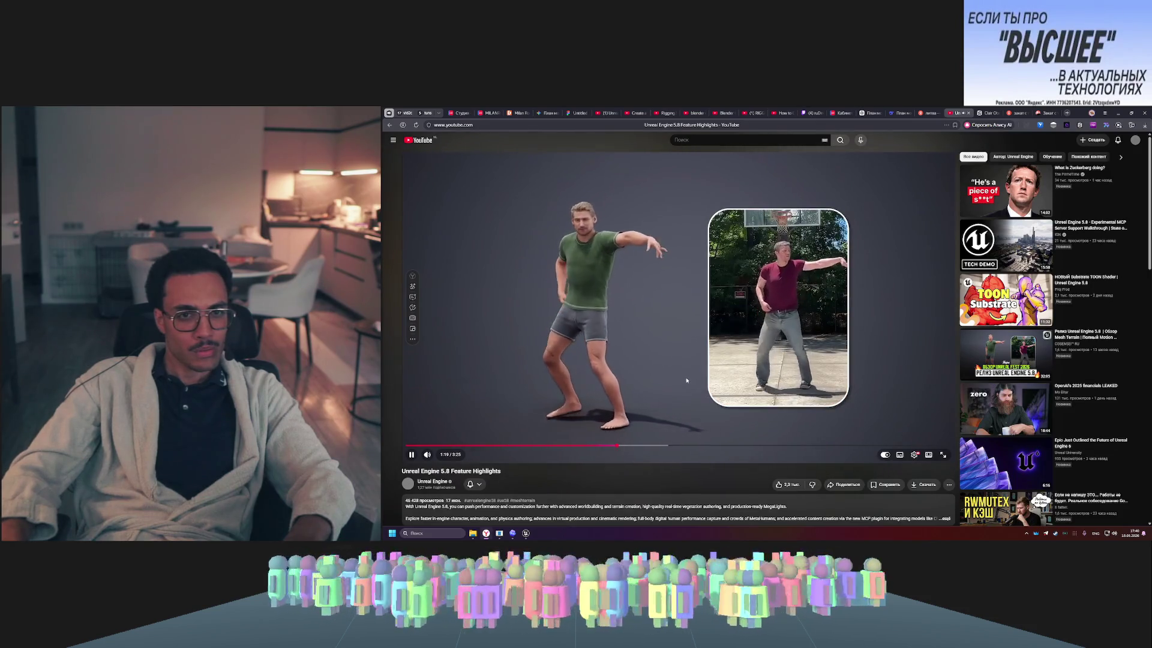
Pause the video at the full-body animation capture section and return to the Unreal editor
{"action": "left_click", "coordinate": [685, 379]}
{"action": "key", "text": "alt+Tab"}
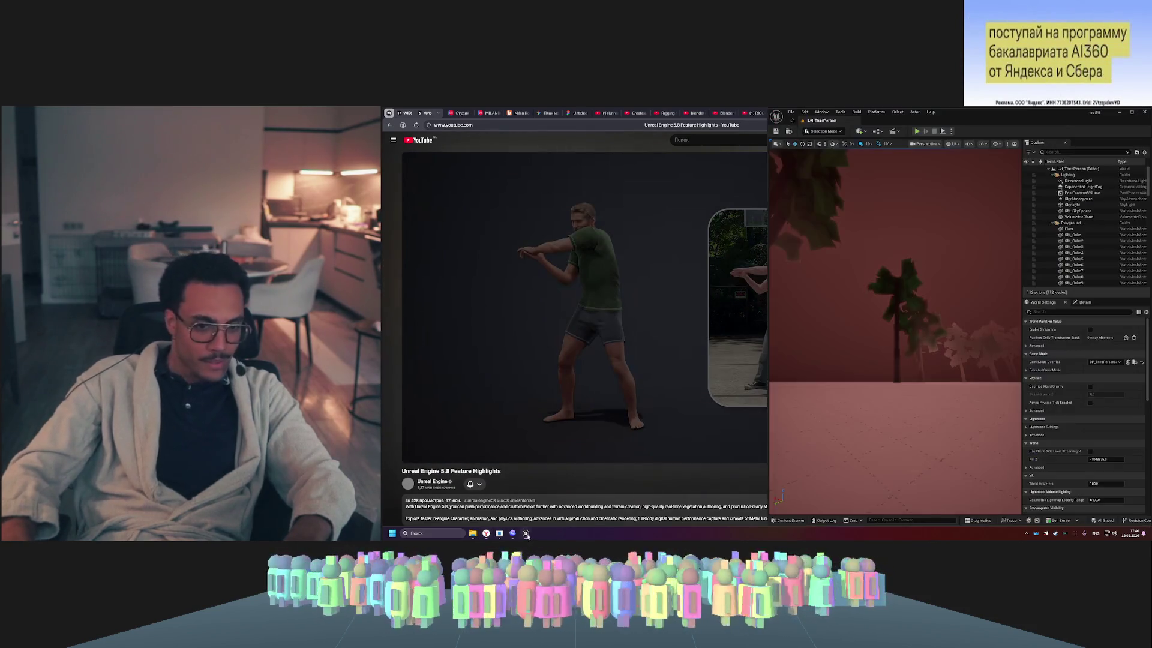
Open the Plugins window from Edit and filter it by 'metahuman'
{"action": "left_click", "coordinate": [805, 111]}
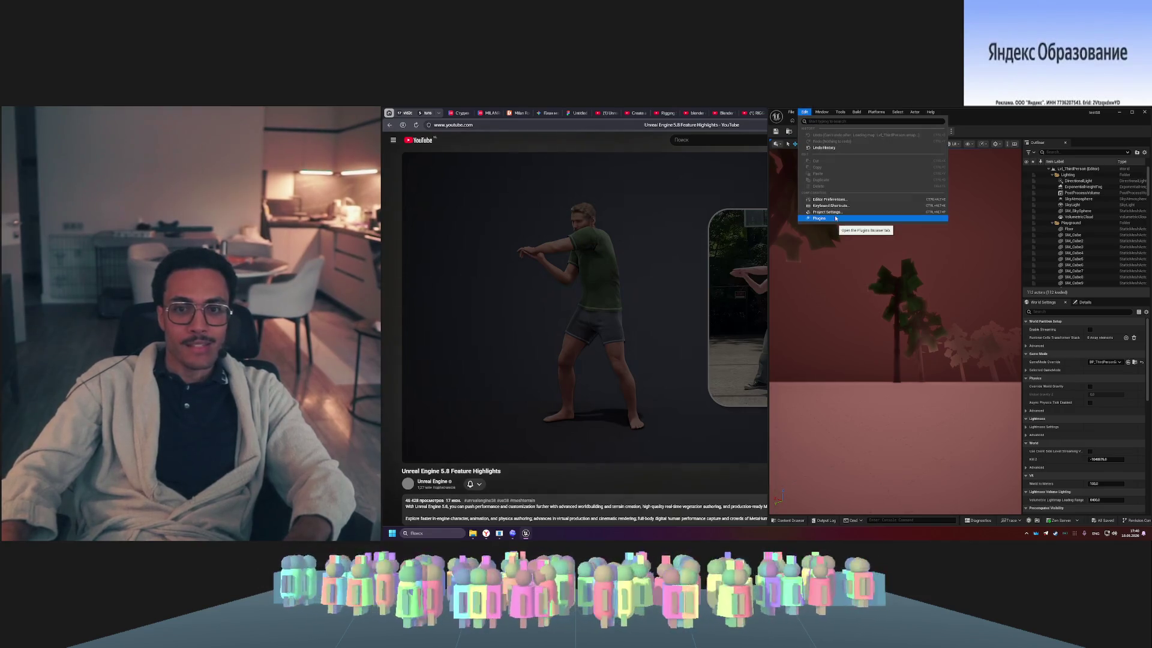
{"action": "left_click", "coordinate": [819, 219]}
{"action": "type", "text": "metahuman"}
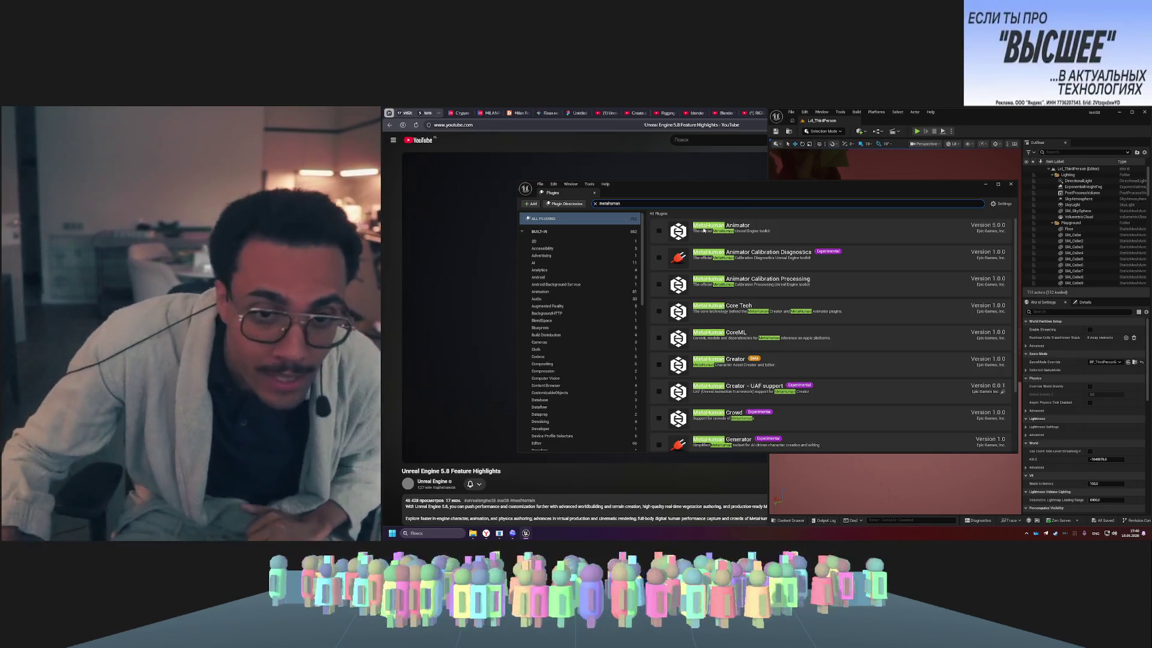
{"action": "scroll", "coordinate": [736, 295], "scroll_direction": "down", "scroll_amount": 1}
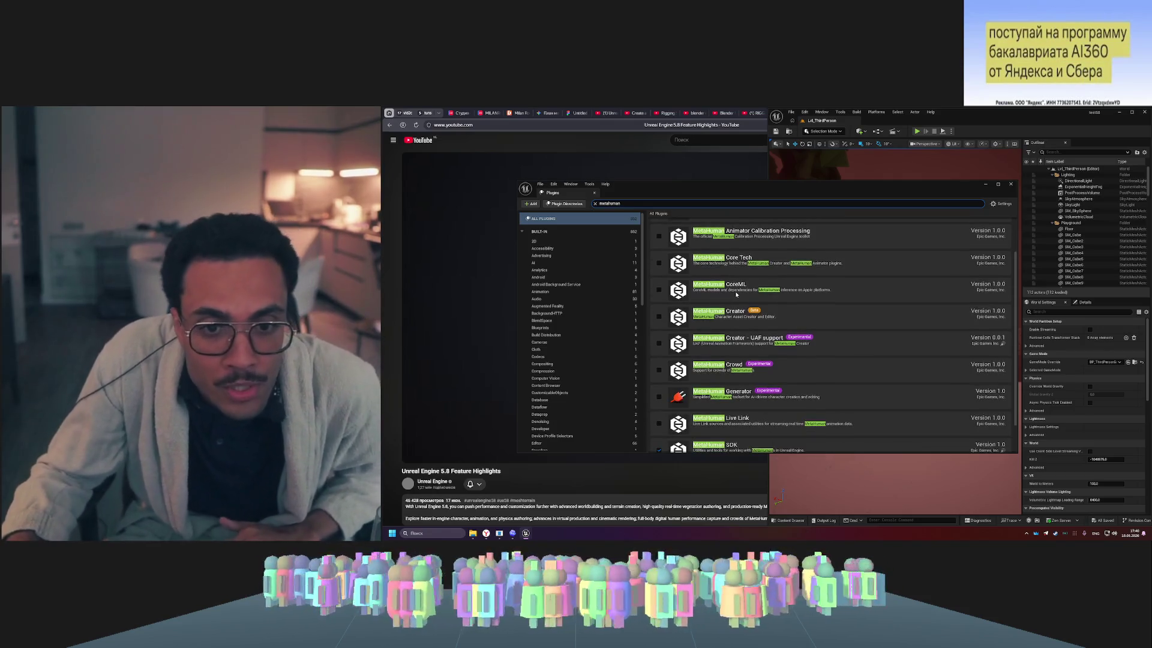
{"action": "scroll", "coordinate": [736, 290], "scroll_direction": "down", "scroll_amount": 2}
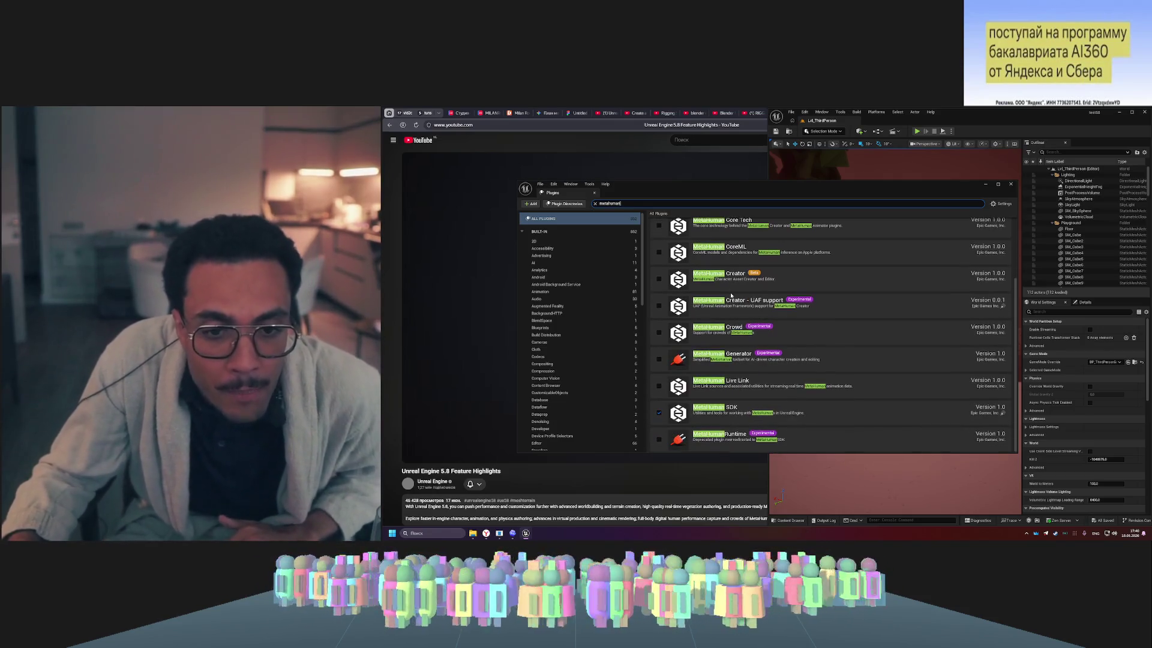
Enable the experimental MetaHuman Crowd plugin, accepting the warning, and review the list
{"action": "left_click", "coordinate": [659, 333]}
{"action": "left_click", "coordinate": [808, 336]}
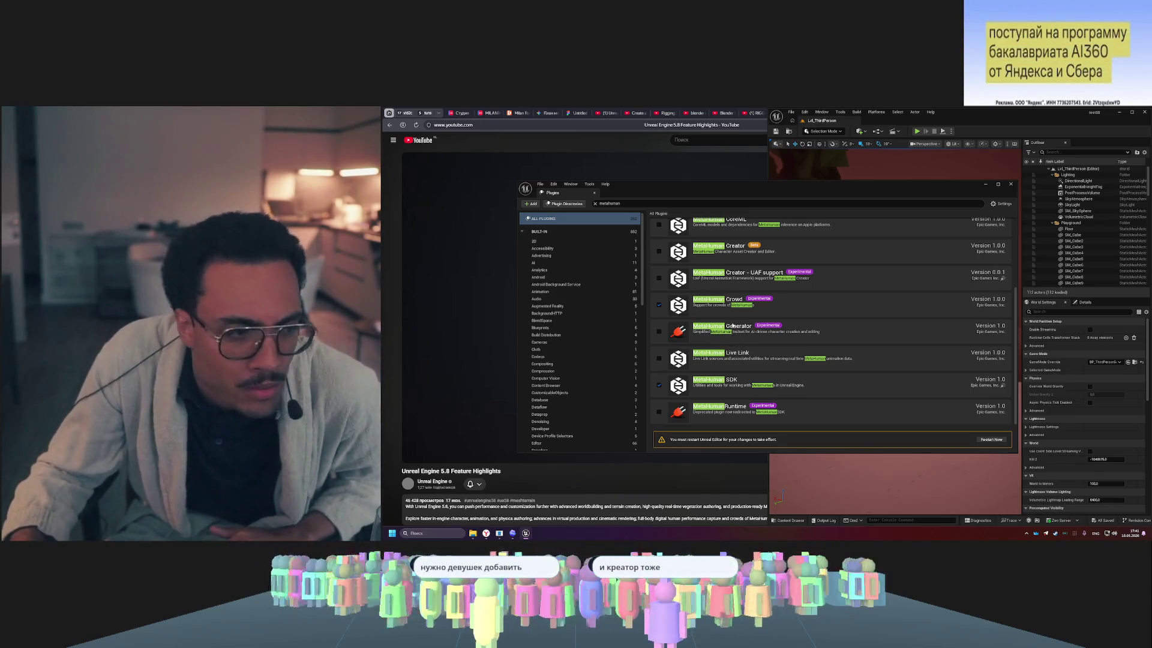
{"action": "scroll", "coordinate": [733, 326], "scroll_direction": "up", "scroll_amount": 3}
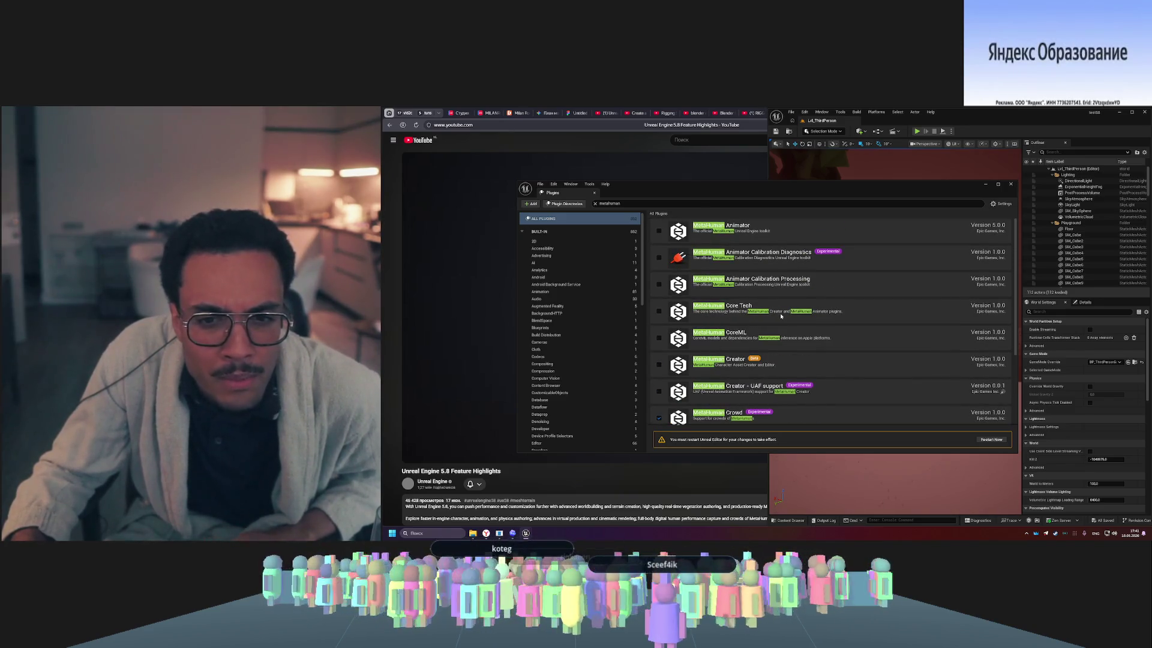
{"action": "scroll", "coordinate": [769, 316], "scroll_direction": "down", "scroll_amount": 3}
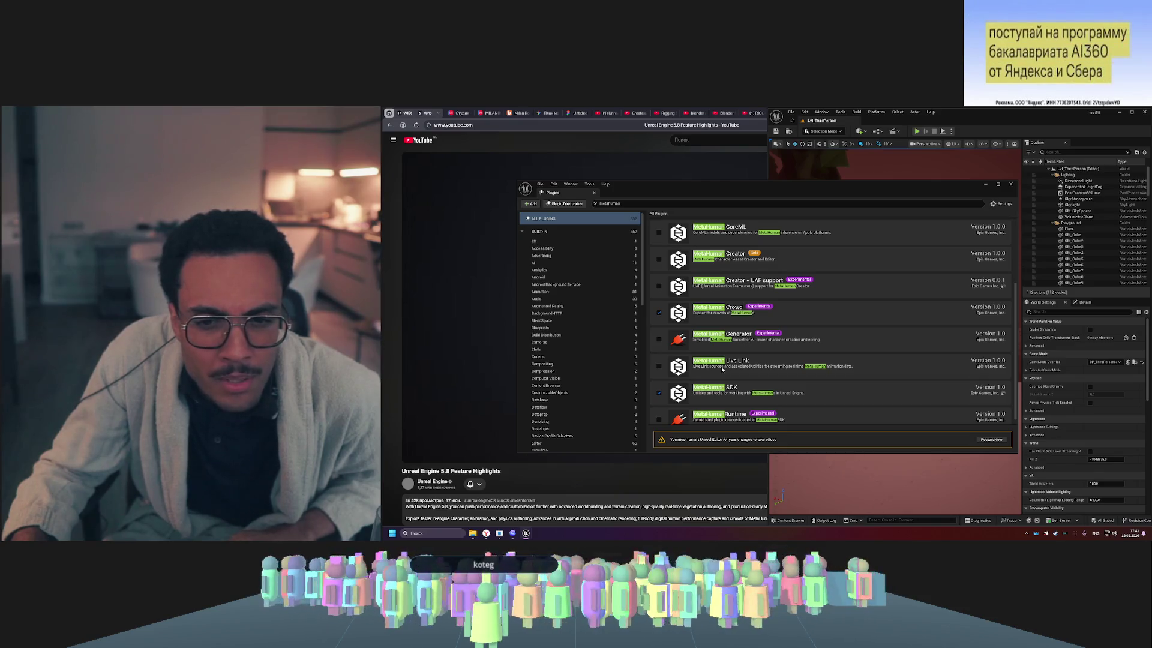
{"action": "scroll", "coordinate": [694, 371], "scroll_direction": "up", "scroll_amount": 3}
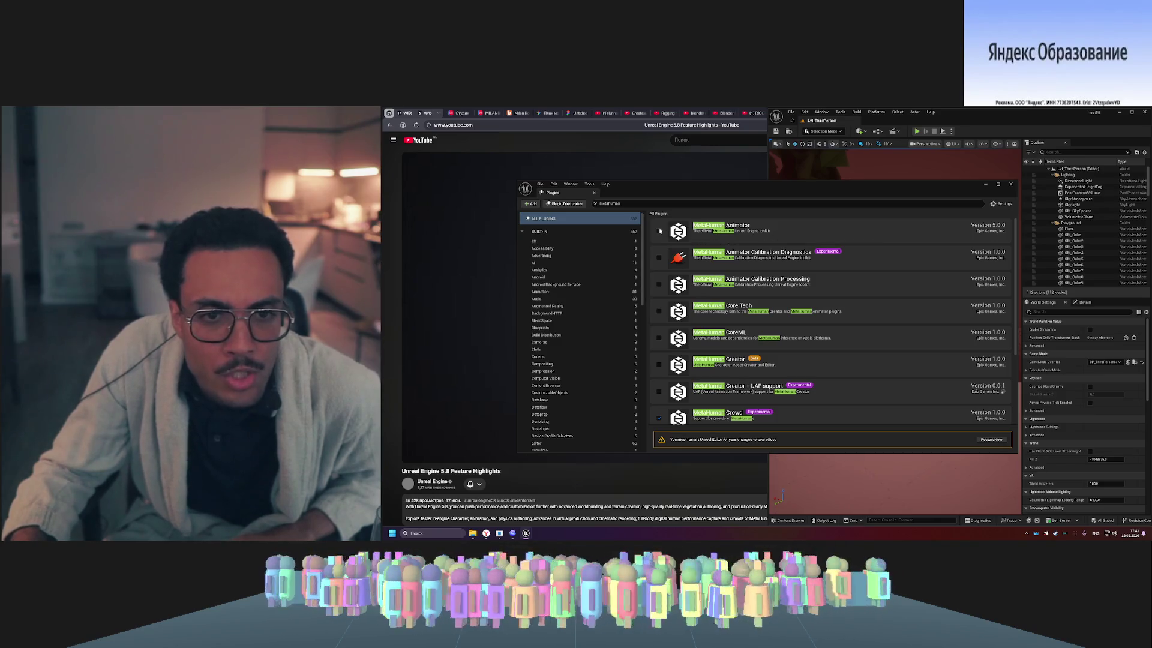
Enable MetaHuman Animator and MetaHuman Creator, accept the warning, and restart the editor
{"action": "left_click", "coordinate": [659, 231]}
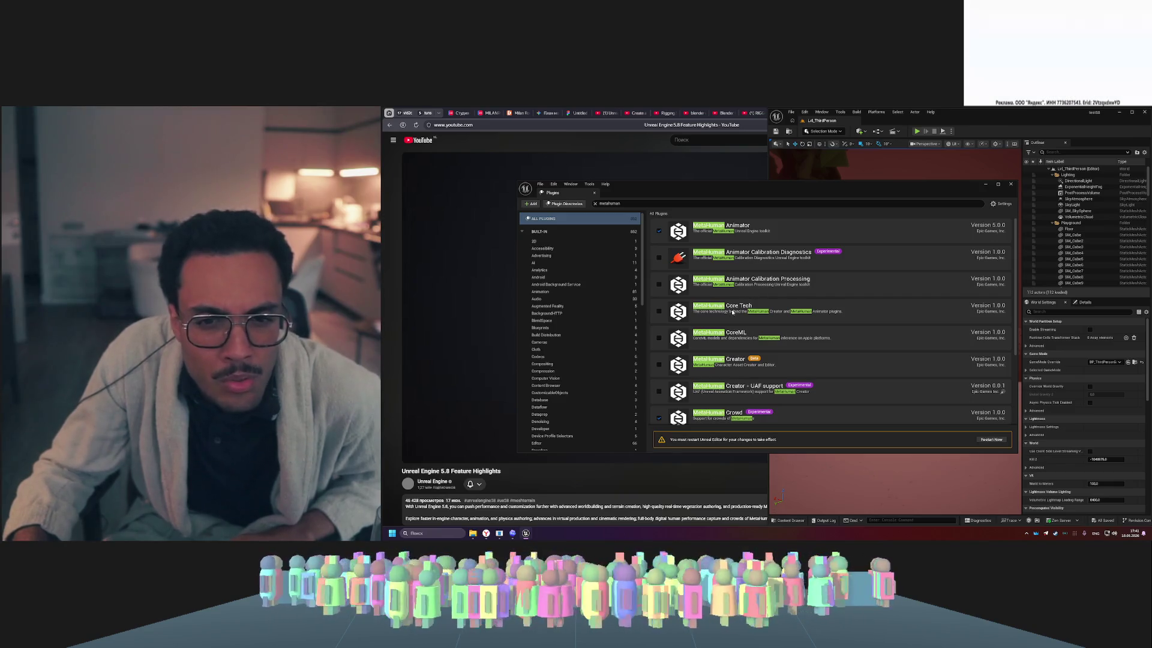
{"action": "scroll", "coordinate": [732, 311], "scroll_direction": "down", "scroll_amount": 1}
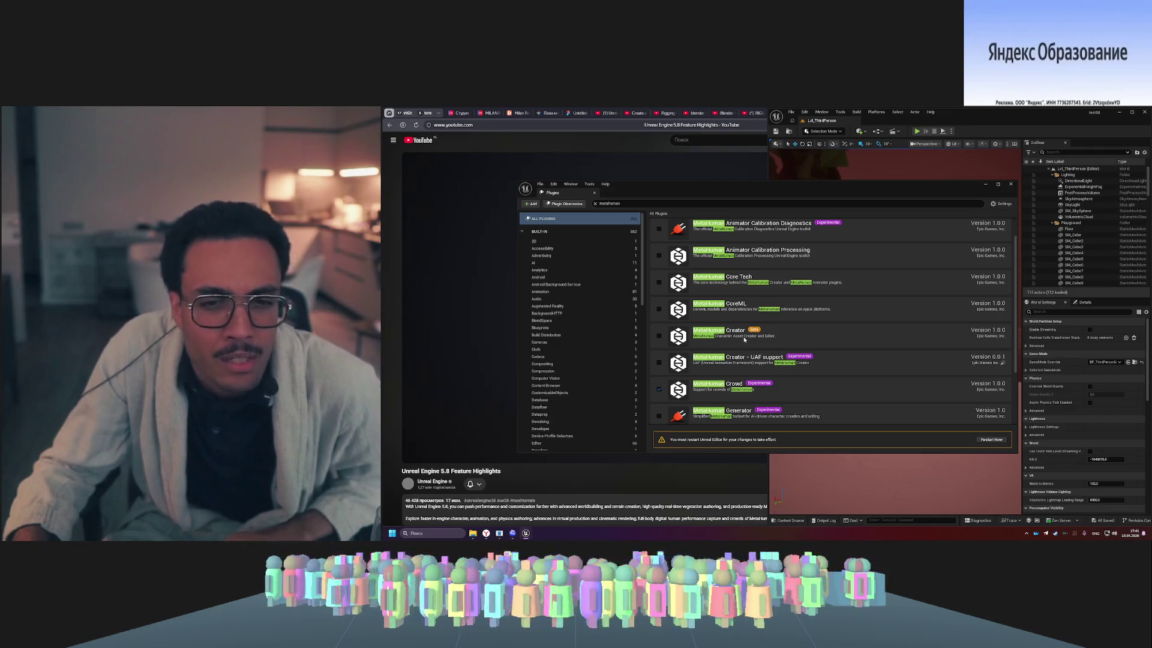
{"action": "left_click", "coordinate": [660, 335]}
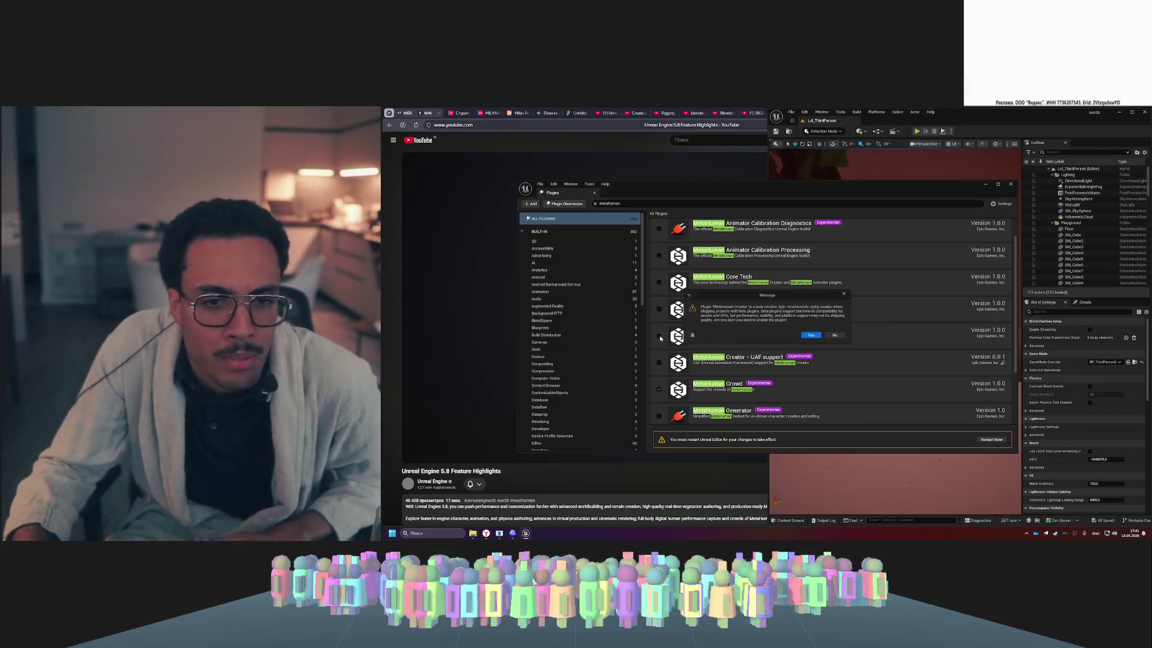
{"action": "left_click", "coordinate": [800, 333]}
{"action": "scroll", "coordinate": [800, 336], "scroll_direction": "down", "scroll_amount": 3}
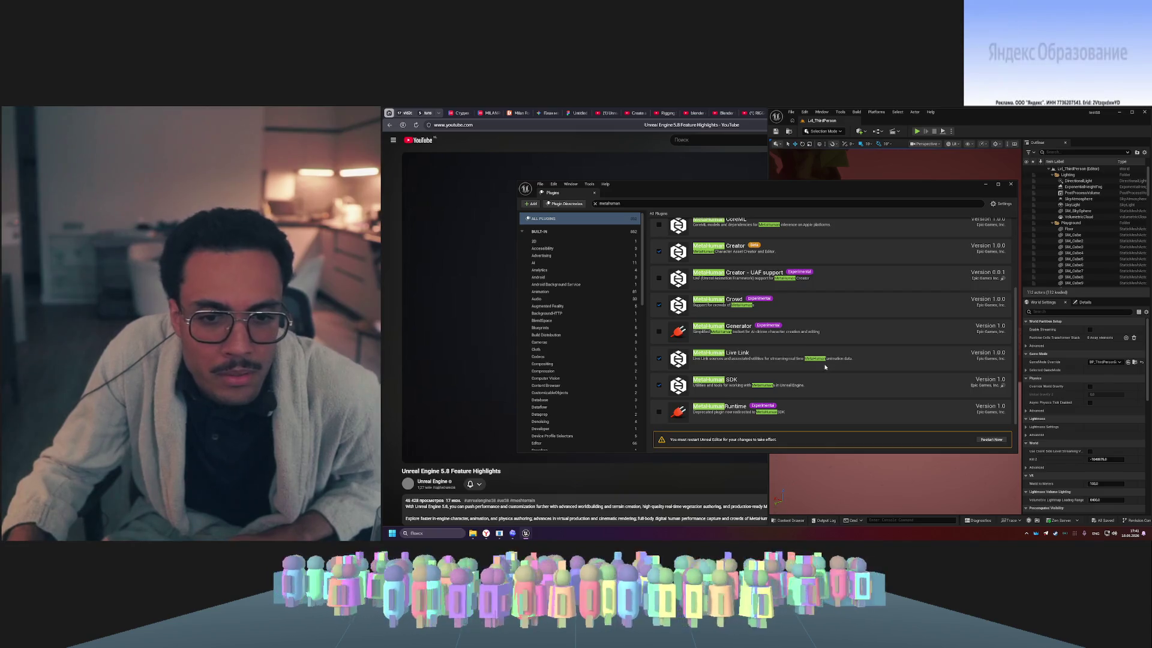
{"action": "left_click", "coordinate": [991, 440]}
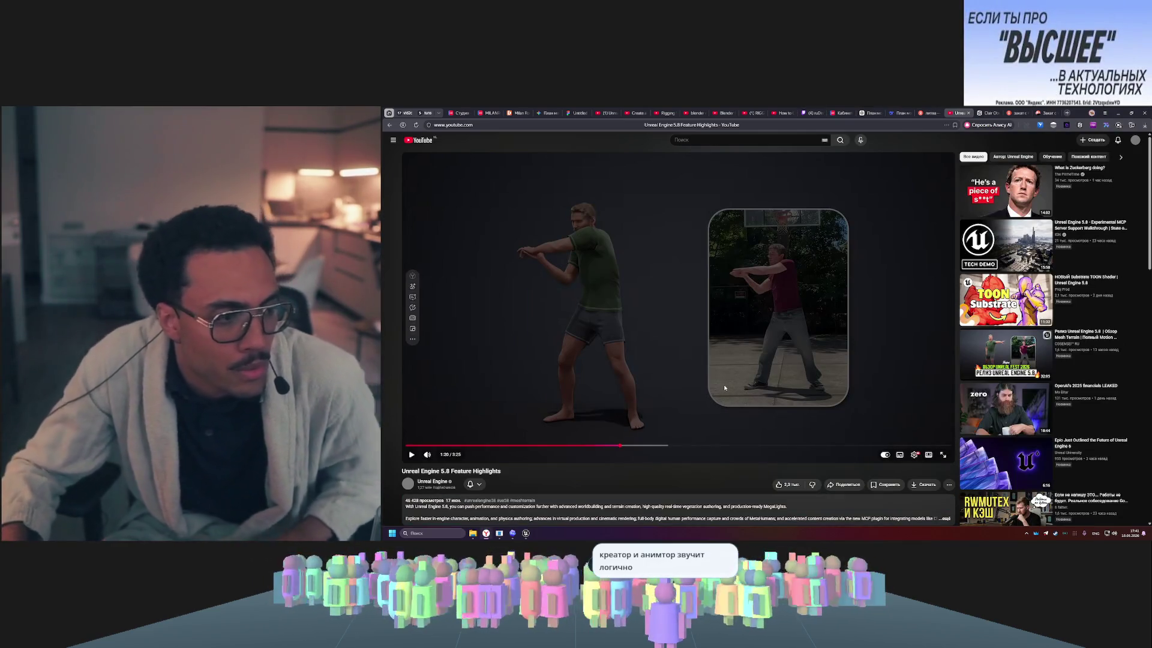
Resume the video, seek to about 2:05 in virtual production, then bring Codex forward
{"action": "key", "text": "space"}
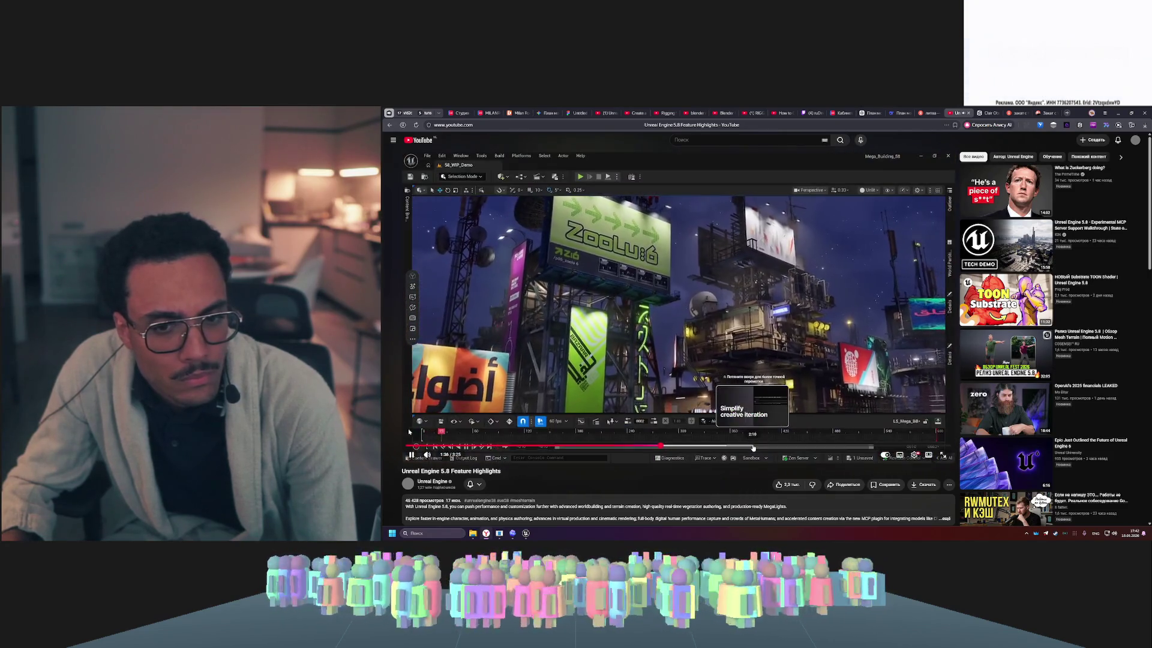
{"action": "left_click", "coordinate": [754, 447]}
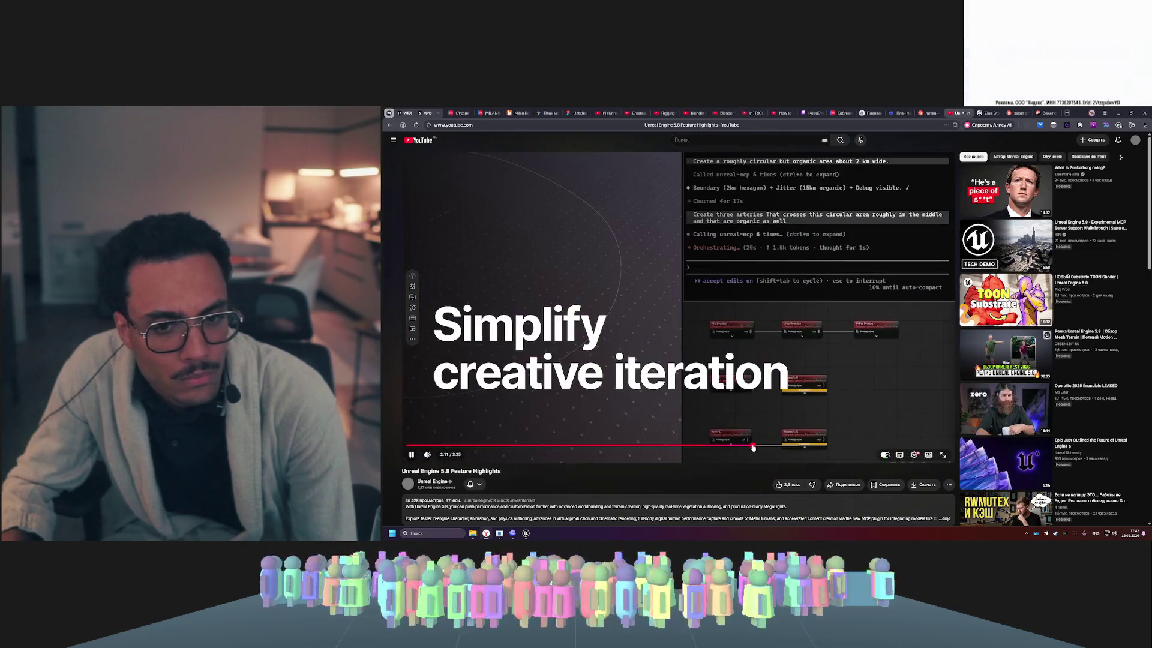
{"action": "left_click", "coordinate": [738, 447]}
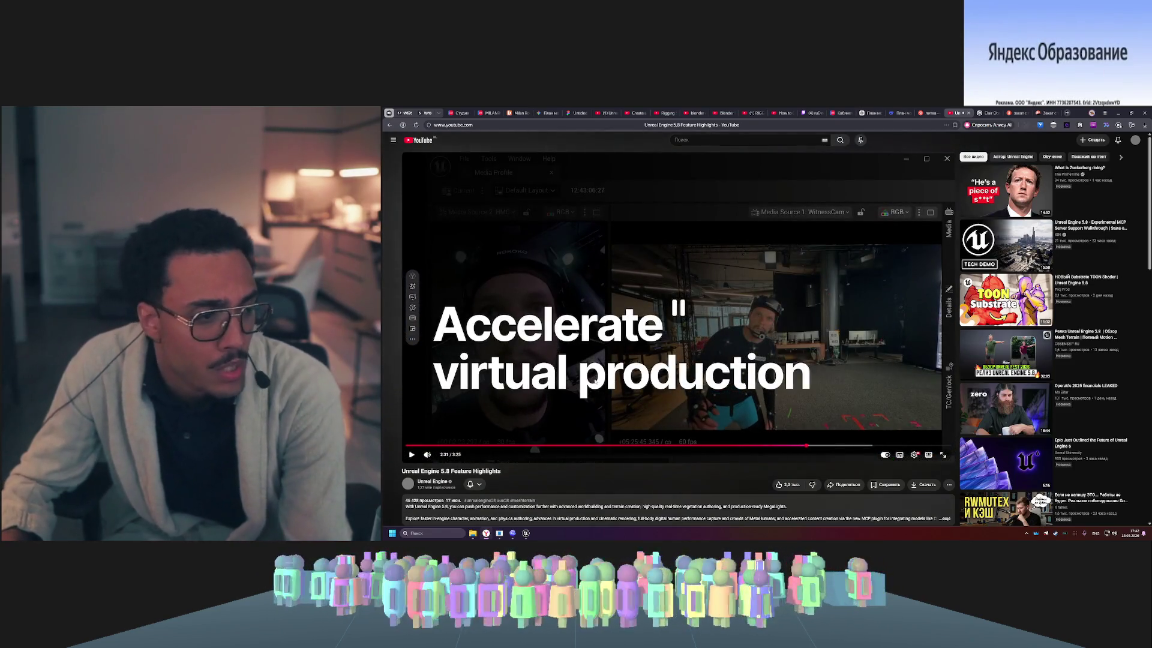
{"action": "left_click", "coordinate": [512, 534]}
Back in the Unreal Plugins window, replace the search with 'struct' to find Struct Utils
{"action": "mouse_move", "coordinate": [526, 533]}
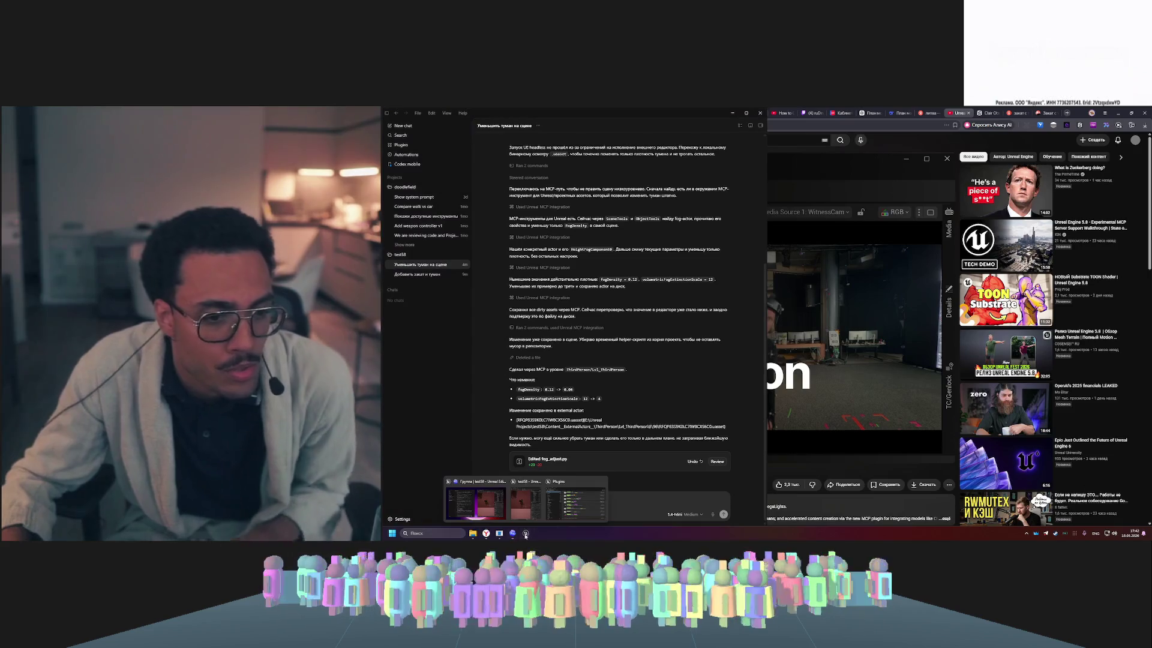
{"action": "left_click", "coordinate": [478, 494]}
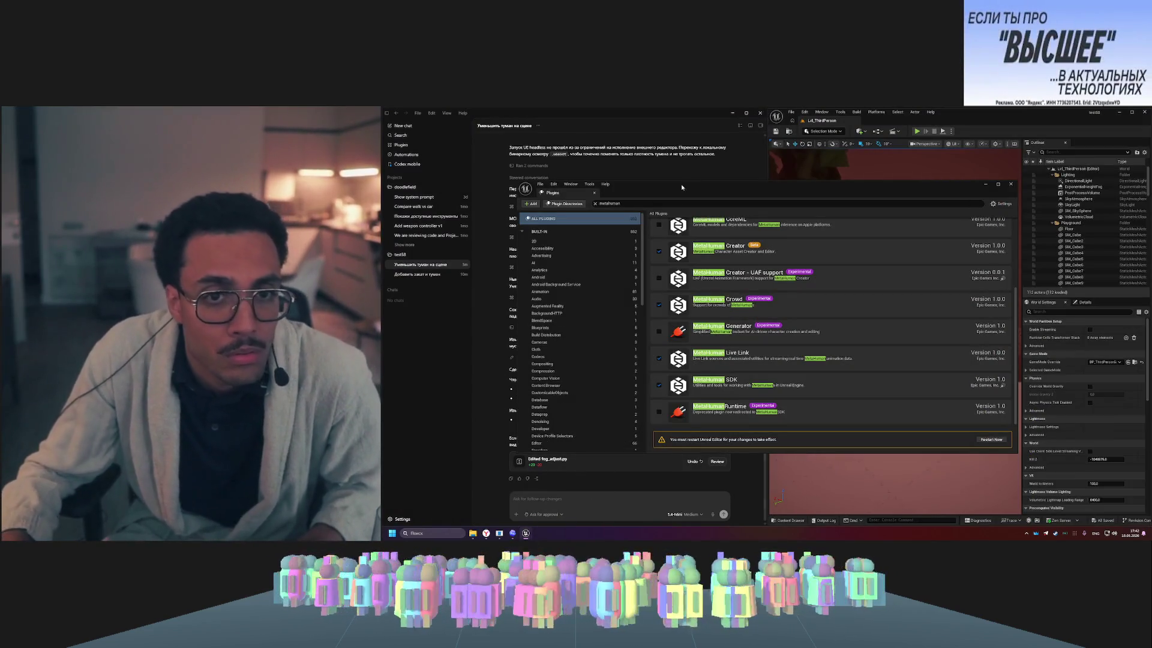
{"action": "key", "text": "Home"}
{"action": "type", "text": "meta"}
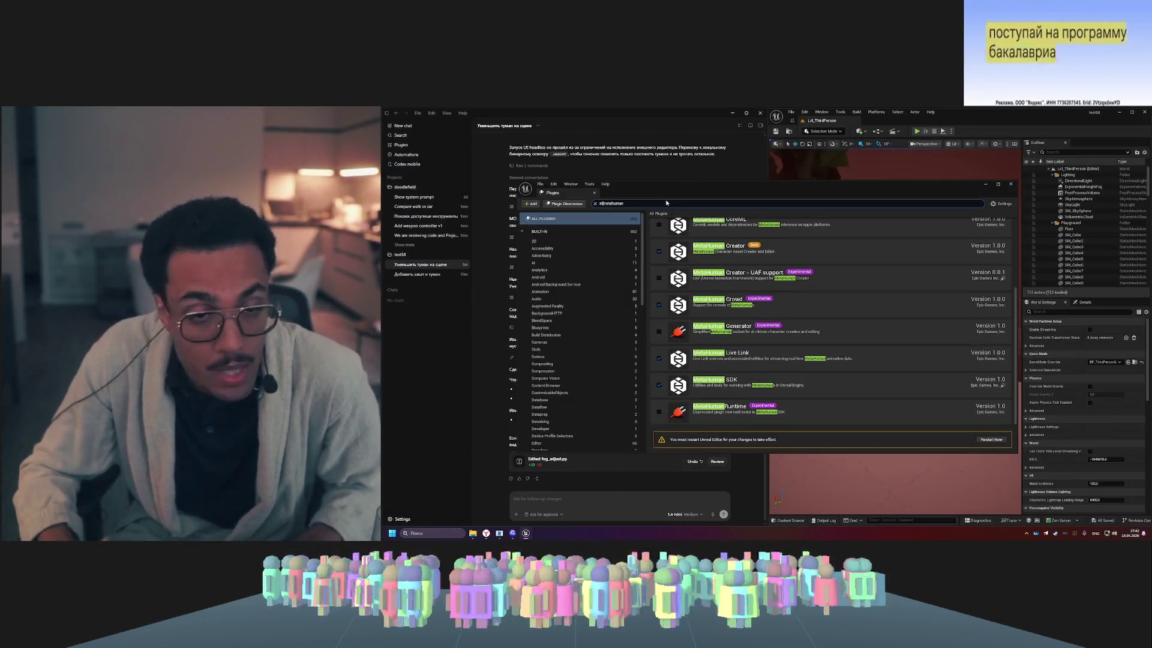
{"action": "key", "text": "Delete"}
{"action": "key", "text": "Delete"}
{"action": "key", "text": "Delete"}
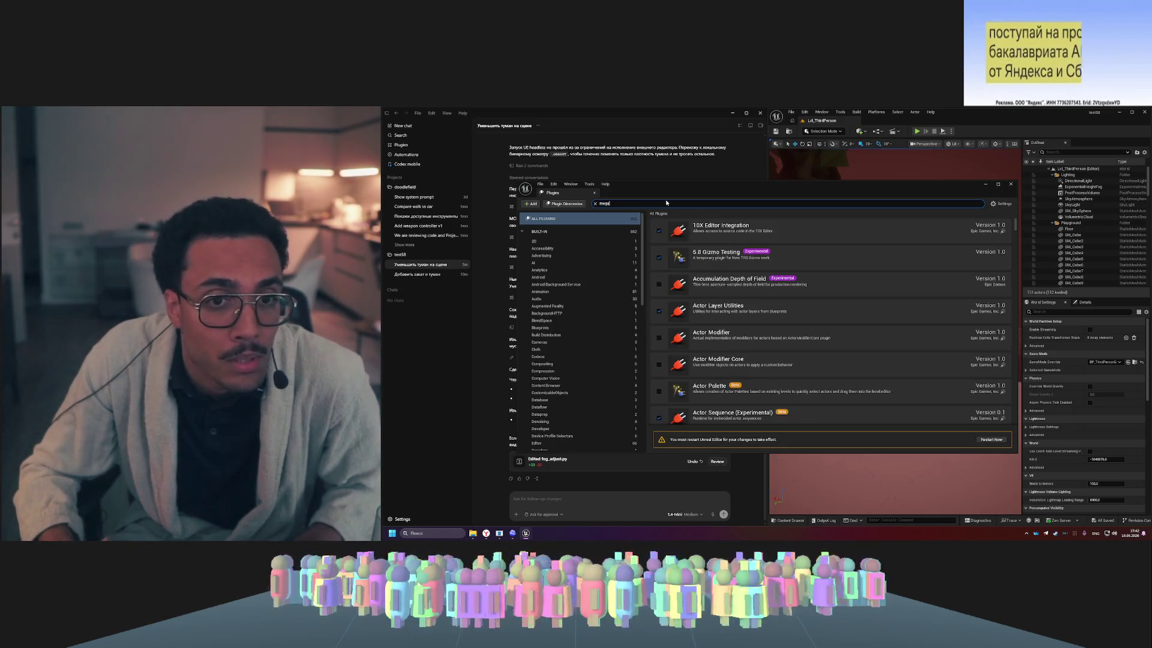
{"action": "key", "text": "ctrl+a"}
{"action": "type", "text": "st"}
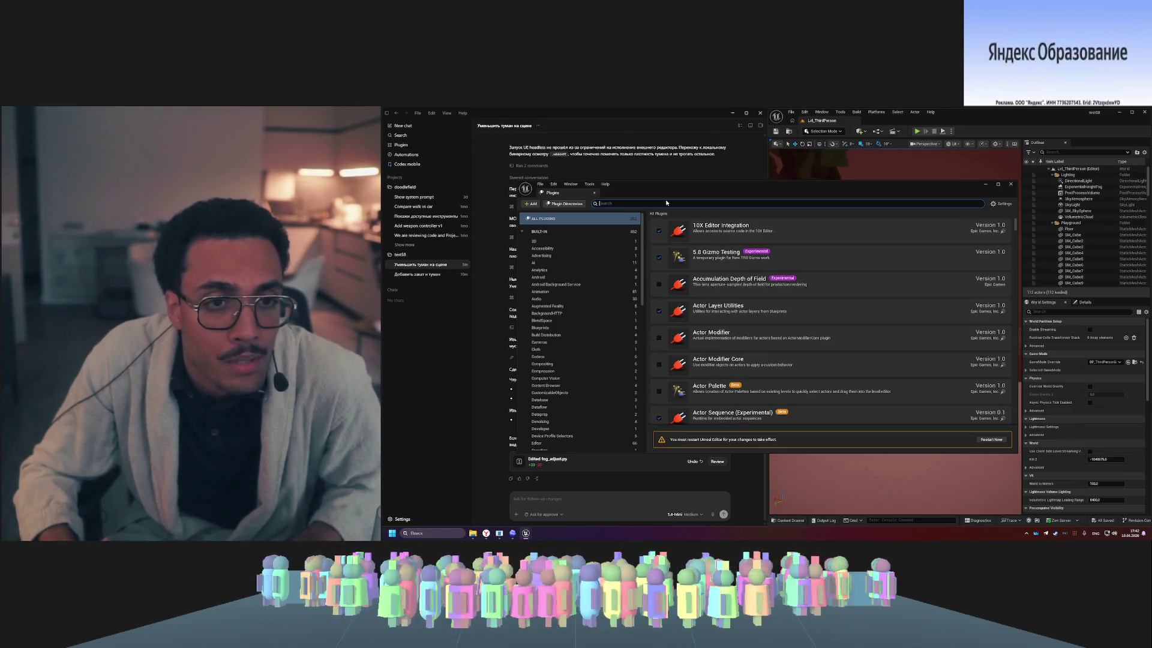
{"action": "type", "text": "ru"}
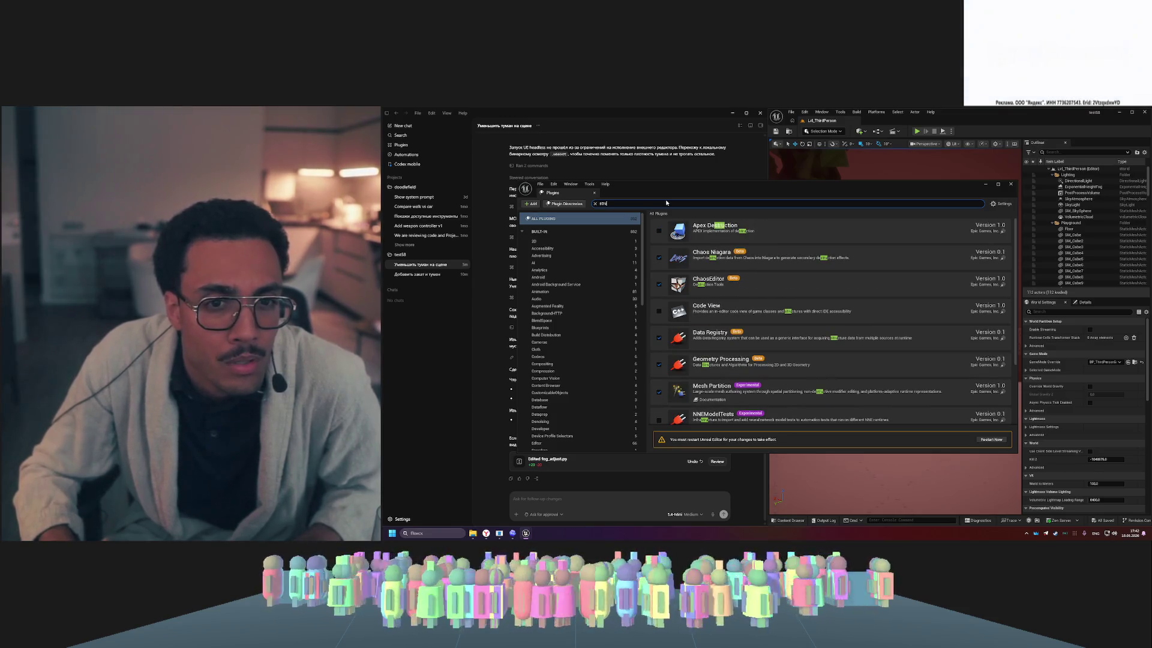
{"action": "type", "text": "ct"}
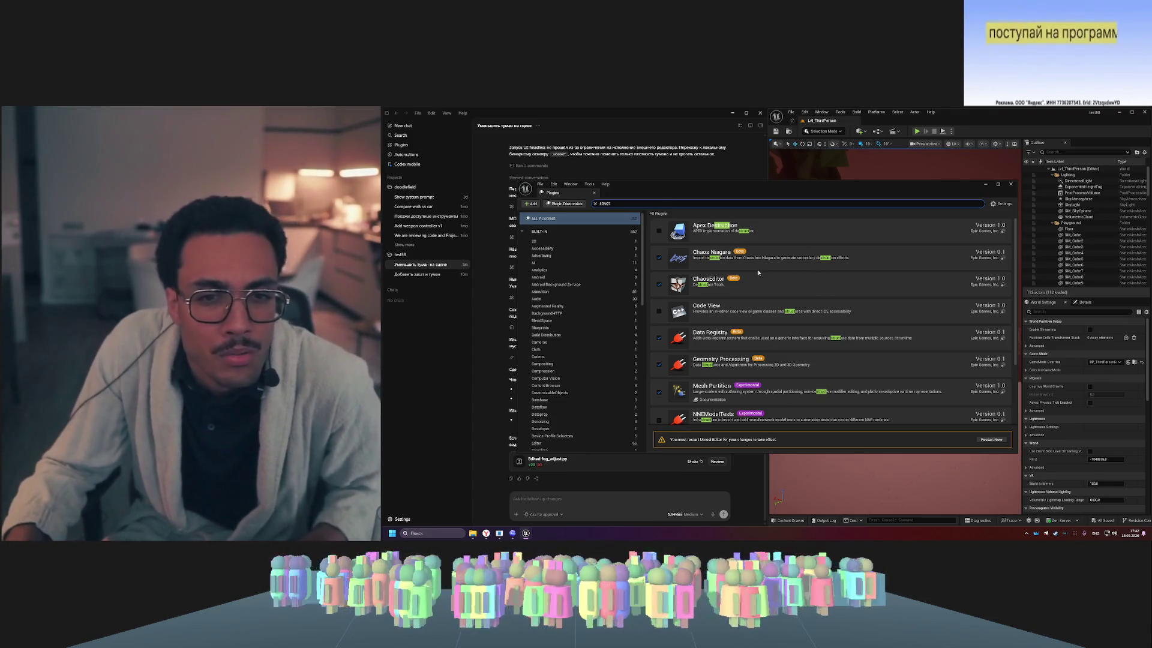
{"action": "scroll", "coordinate": [727, 274], "scroll_direction": "down", "scroll_amount": 3}
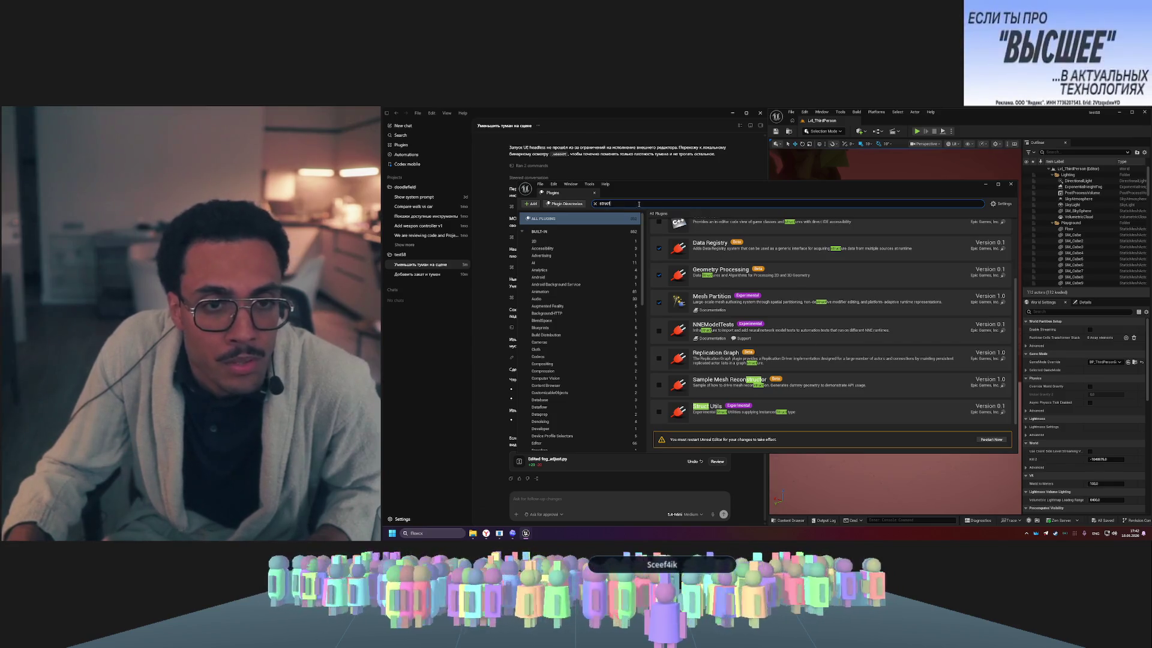
Filter plugins by 'pcg' and enable the experimental Biome Core plugin
{"action": "type", "text": "sort"}
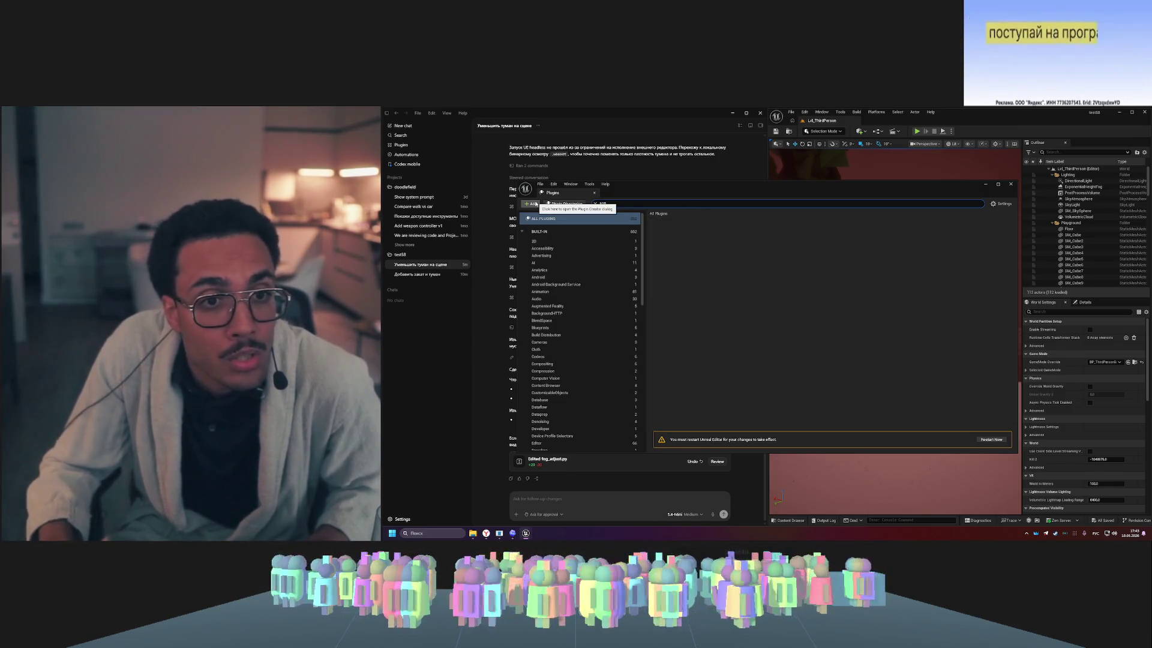
{"action": "key", "text": "alt+shift"}
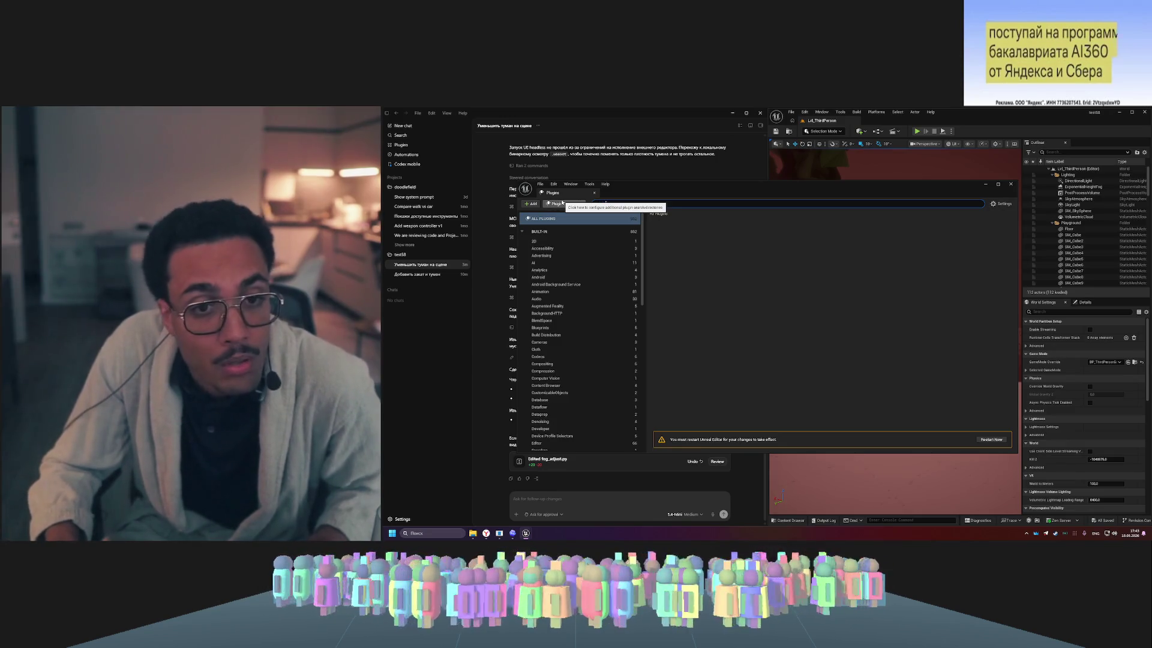
{"action": "type", "text": "pcg"}
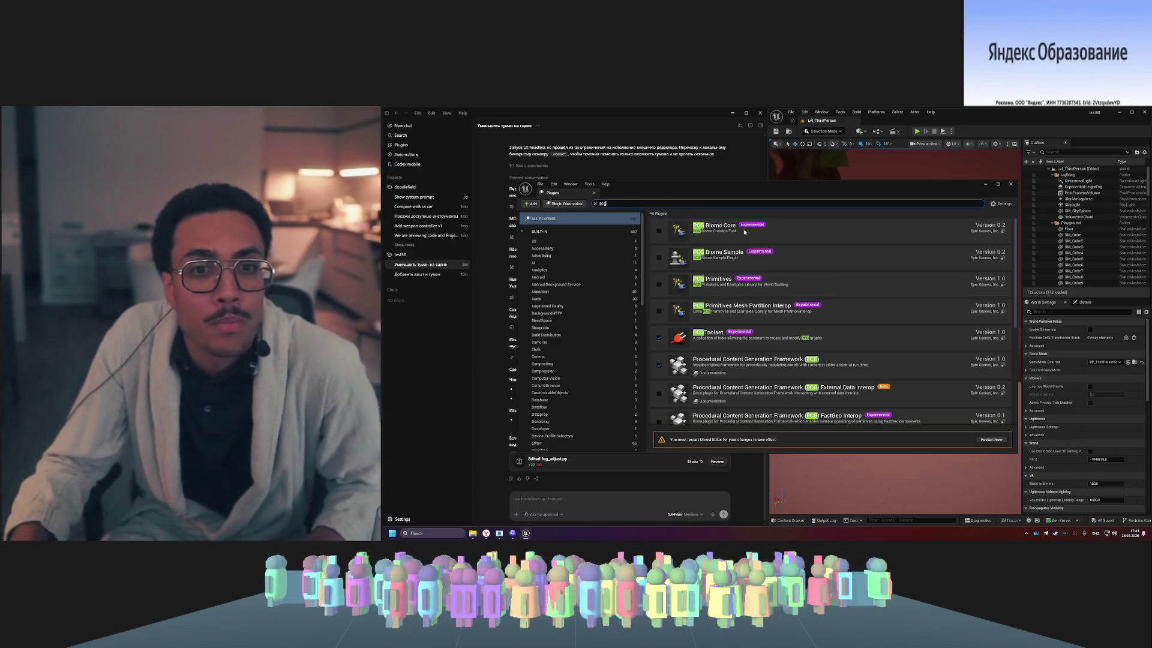
{"action": "left_click", "coordinate": [660, 232]}
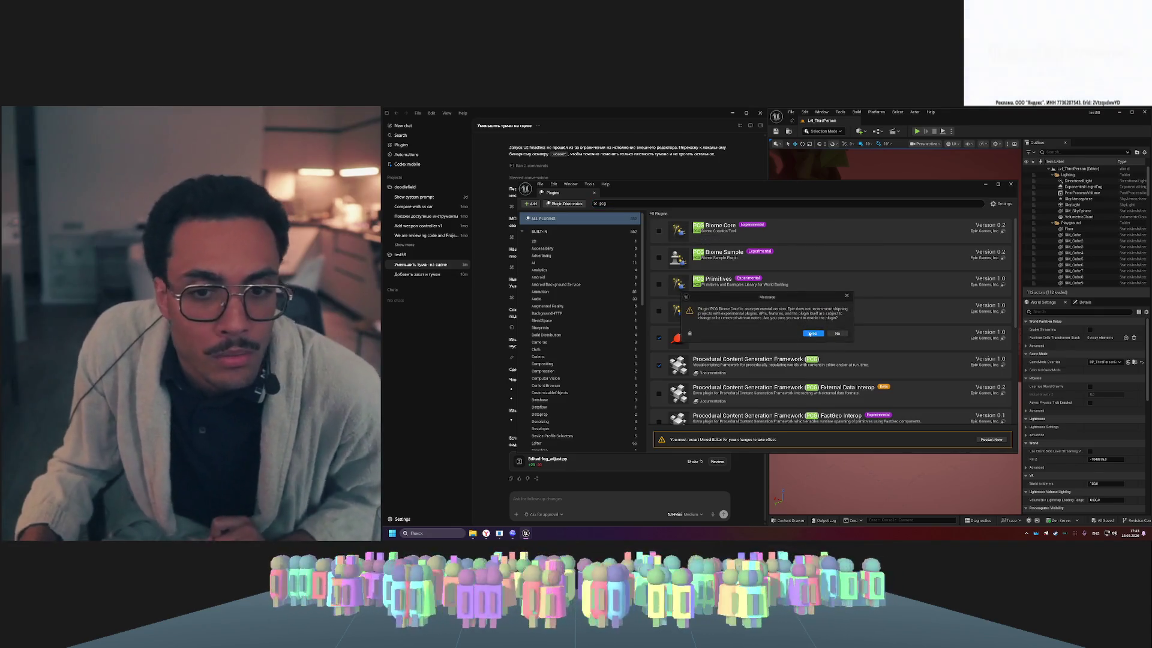
{"action": "left_click", "coordinate": [815, 329]}
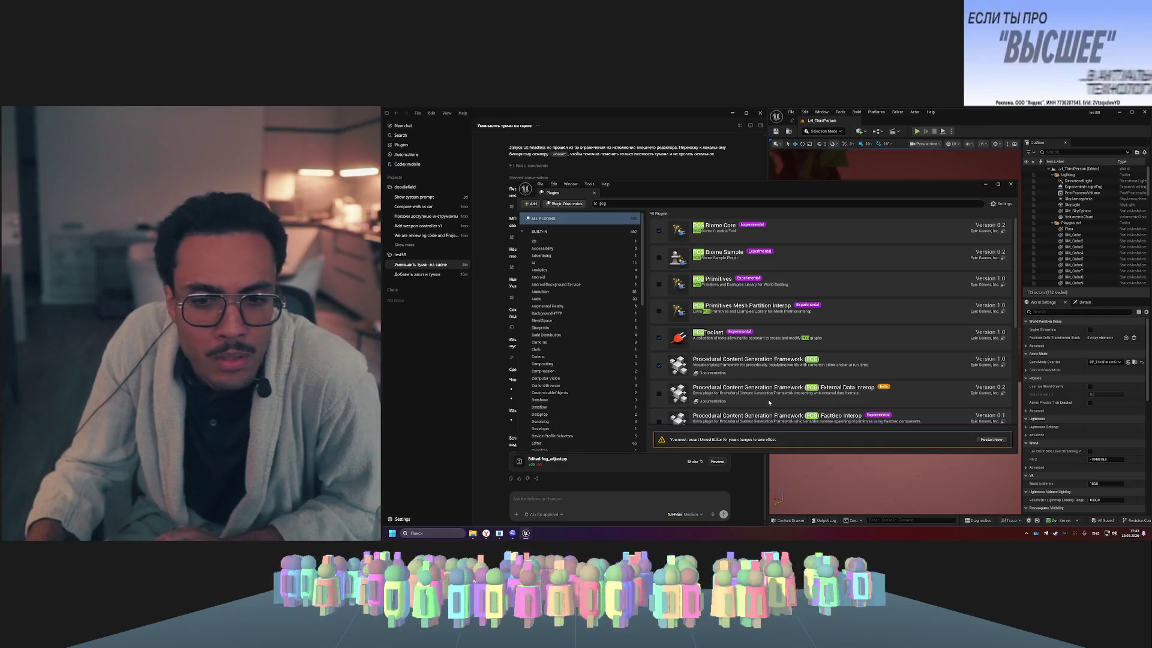
Review the PCG plugin list and restart the editor to apply the changes
{"action": "scroll", "coordinate": [768, 401], "scroll_direction": "down", "scroll_amount": 3}
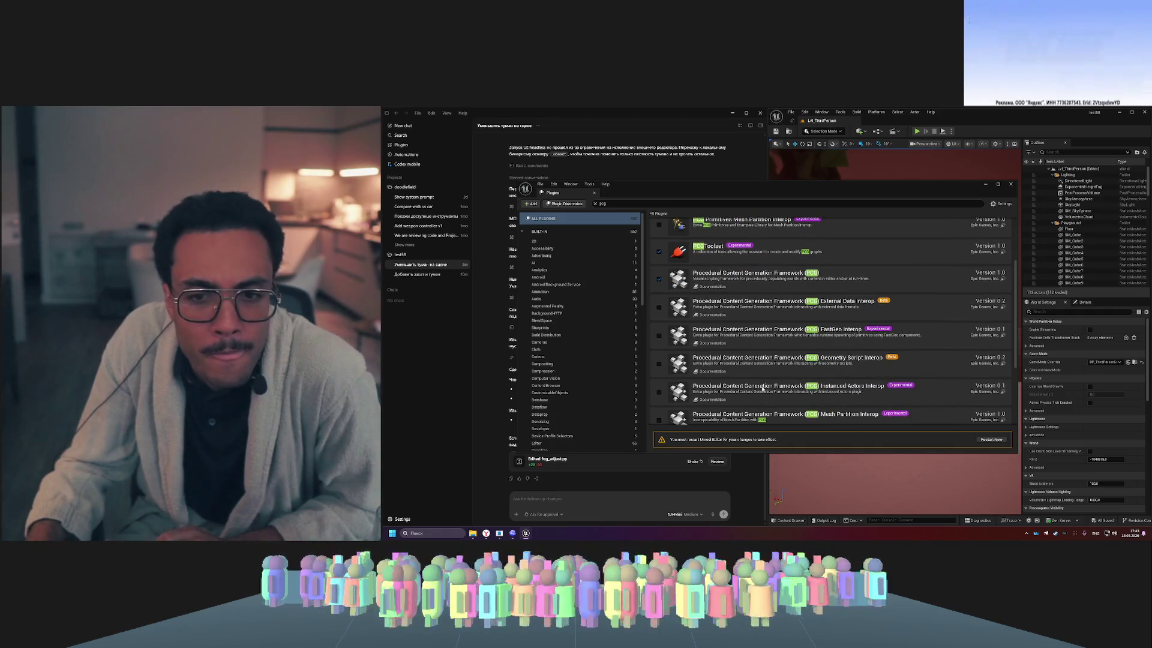
{"action": "scroll", "coordinate": [756, 382], "scroll_direction": "down", "scroll_amount": 2}
{"action": "scroll", "coordinate": [754, 379], "scroll_direction": "down", "scroll_amount": 3}
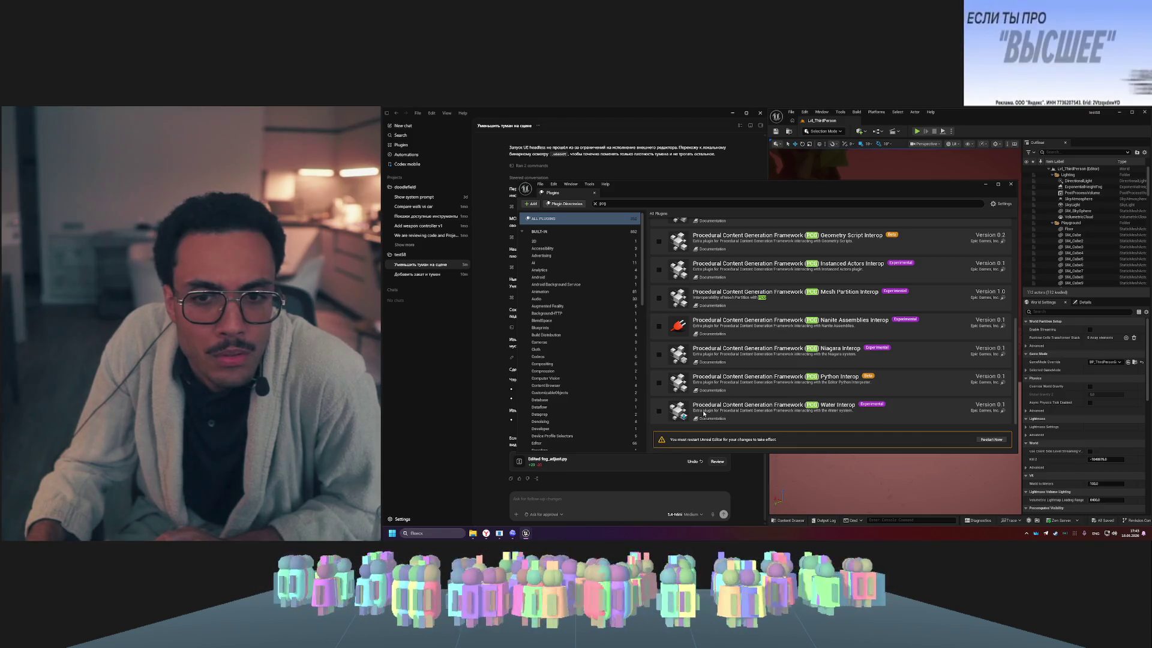
{"action": "scroll", "coordinate": [705, 413], "scroll_direction": "up", "scroll_amount": 6}
{"action": "scroll", "coordinate": [706, 411], "scroll_direction": "up", "scroll_amount": 3}
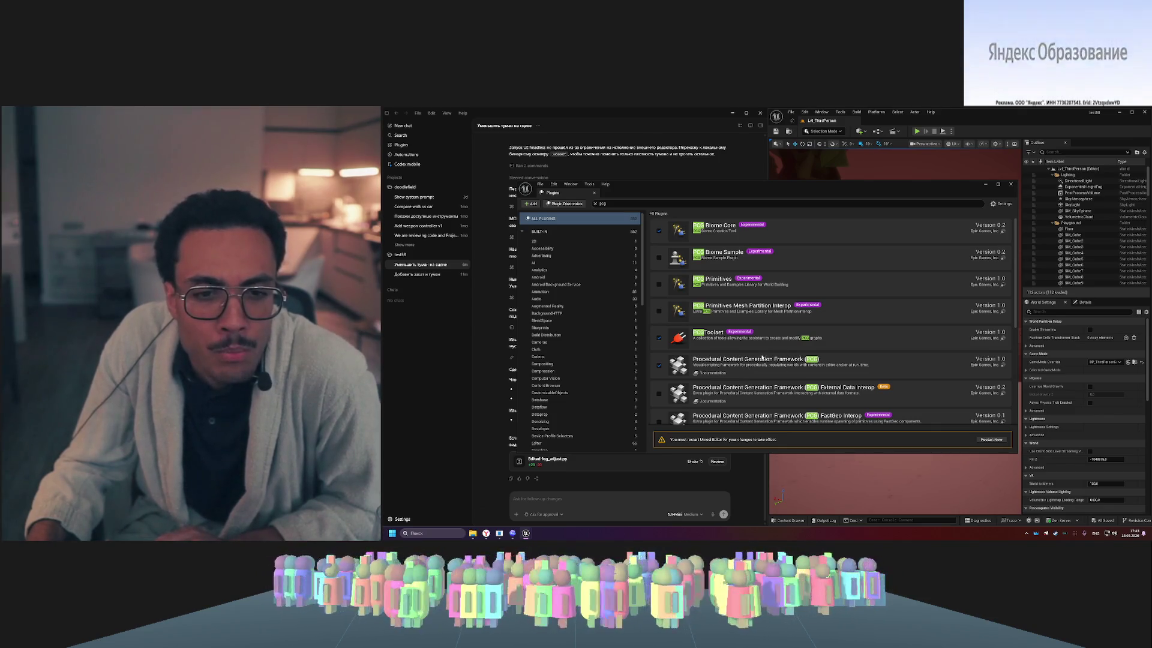
{"action": "scroll", "coordinate": [870, 372], "scroll_direction": "down", "scroll_amount": 5}
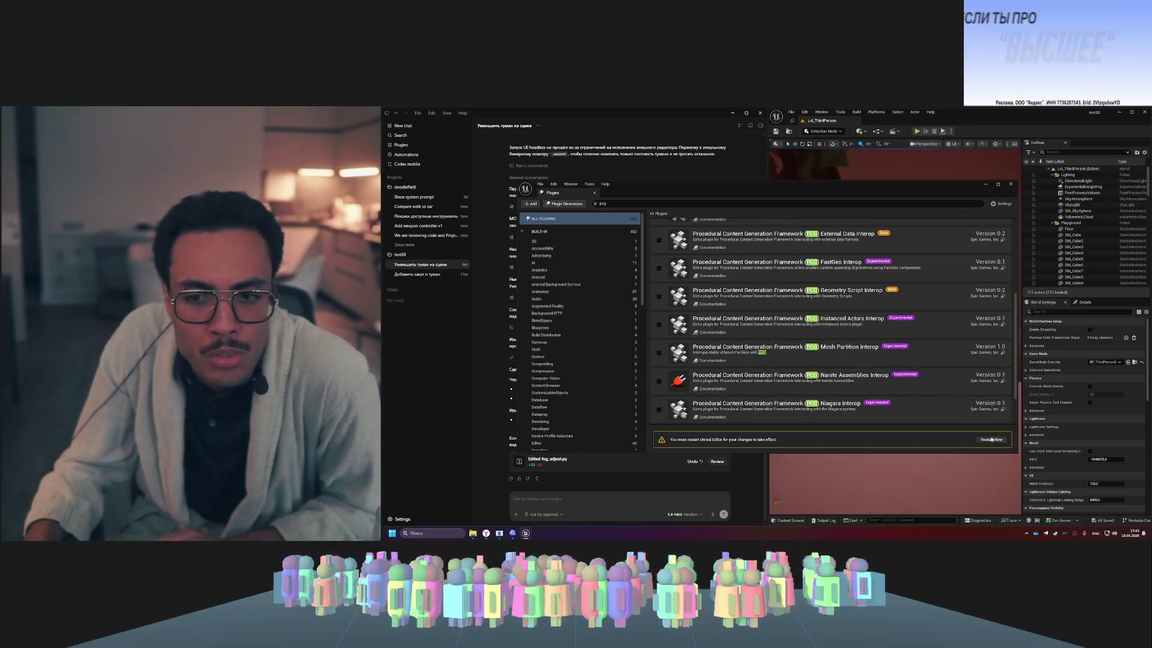
{"action": "left_click", "coordinate": [991, 439]}
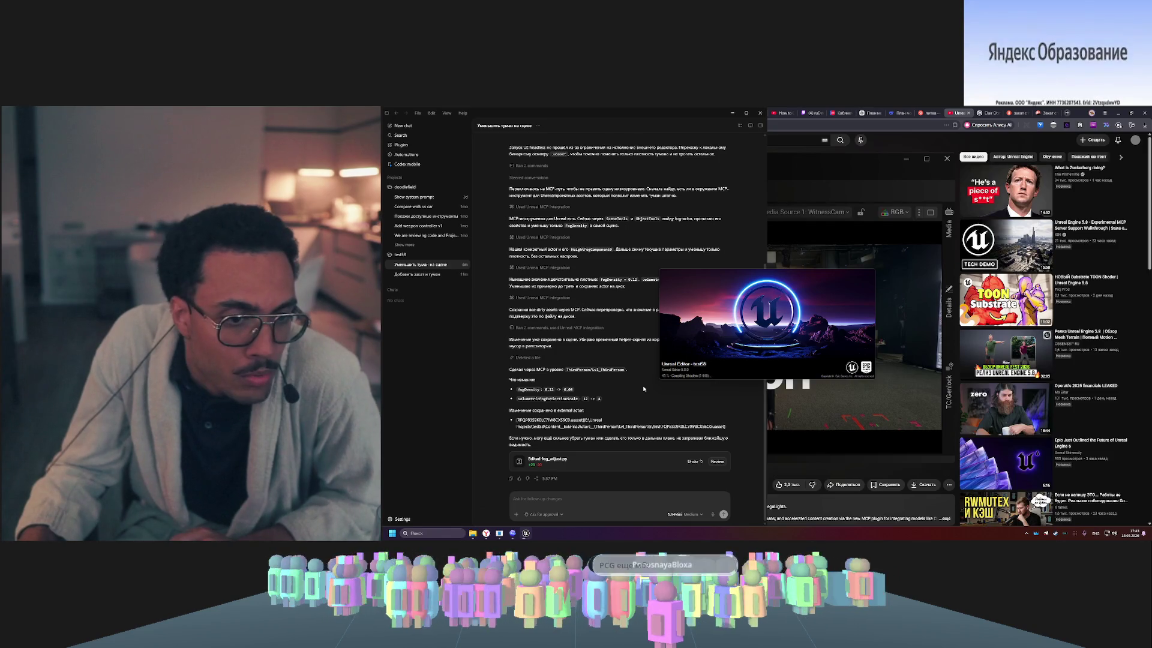
Bring the Codex fog-changes chat to the front while Unreal restarts
{"action": "left_click", "coordinate": [632, 324]}
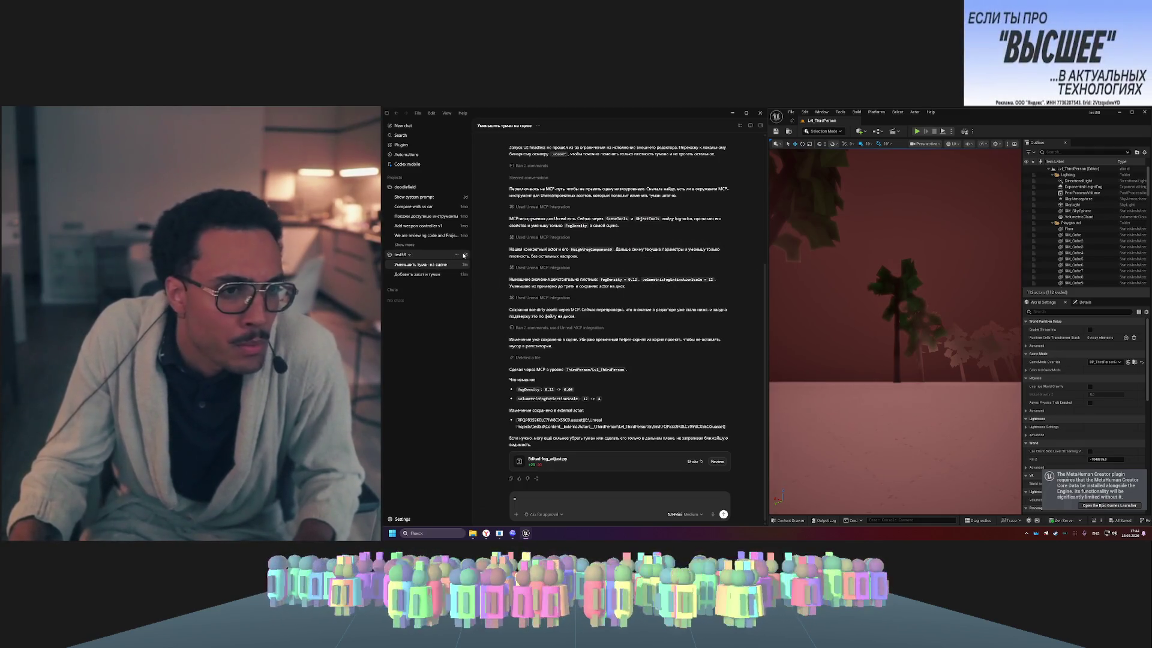
Start a new chat in the test58 project and check the account's remaining usage
{"action": "left_click", "coordinate": [465, 255]}
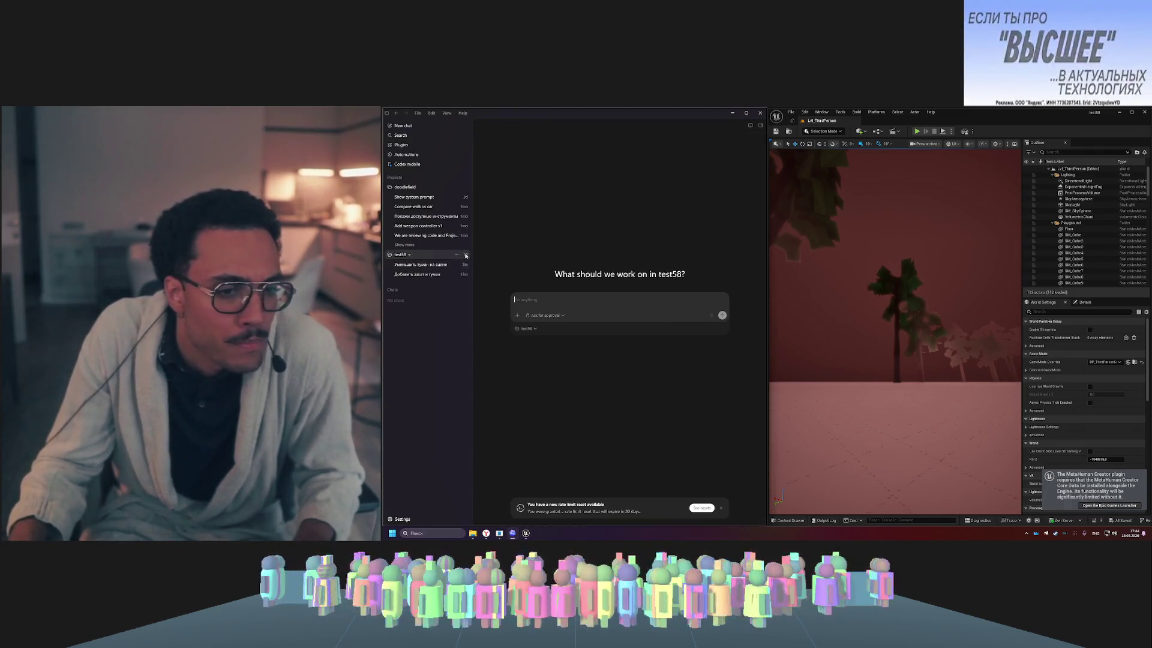
{"action": "left_click", "coordinate": [434, 519]}
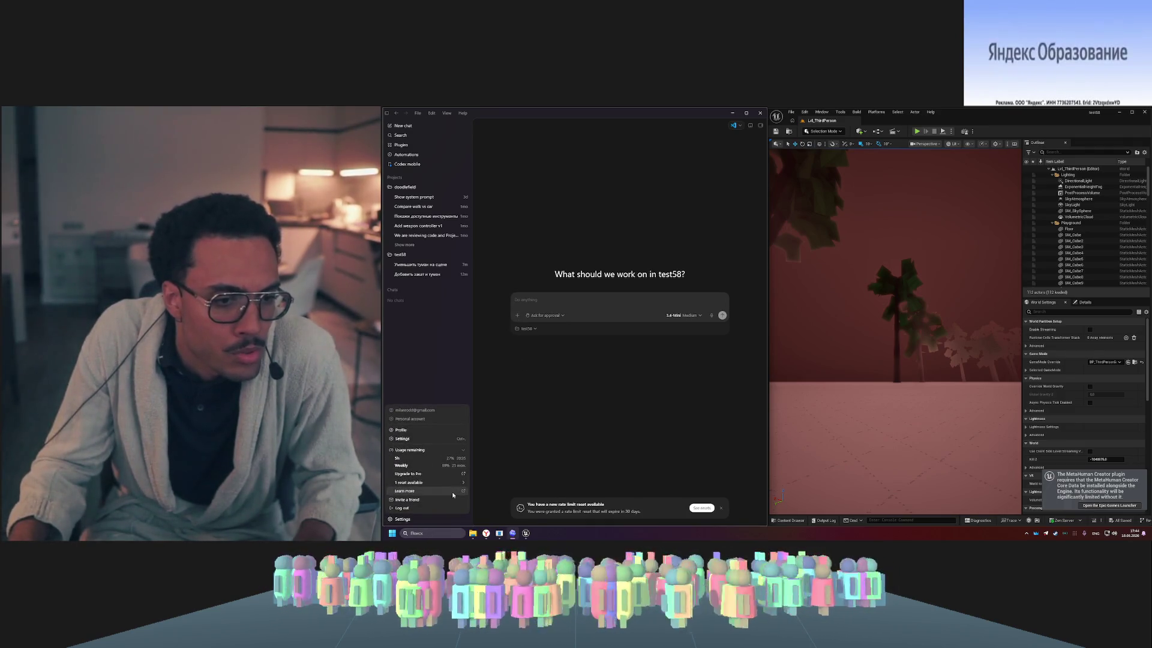
{"action": "key", "text": "Escape"}
{"action": "left_click", "coordinate": [518, 316]}
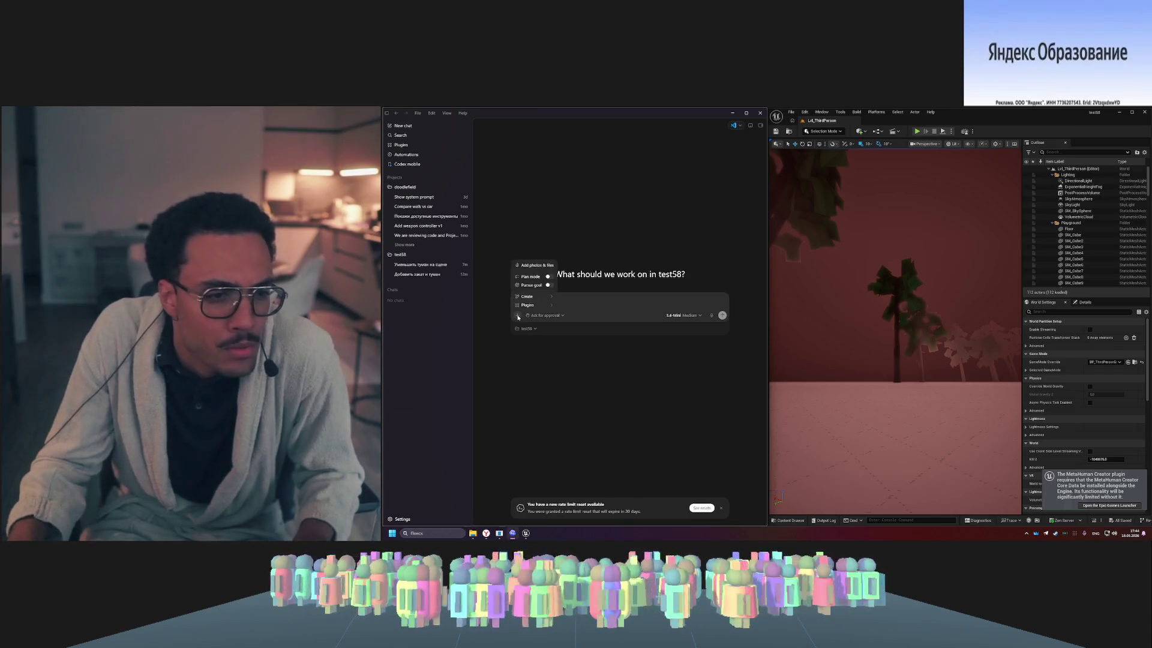
{"action": "left_click", "coordinate": [689, 315]}
Switch the chat model from 5.4-Mini to 5.4, keeping Medium reasoning
{"action": "left_click", "coordinate": [689, 315]}
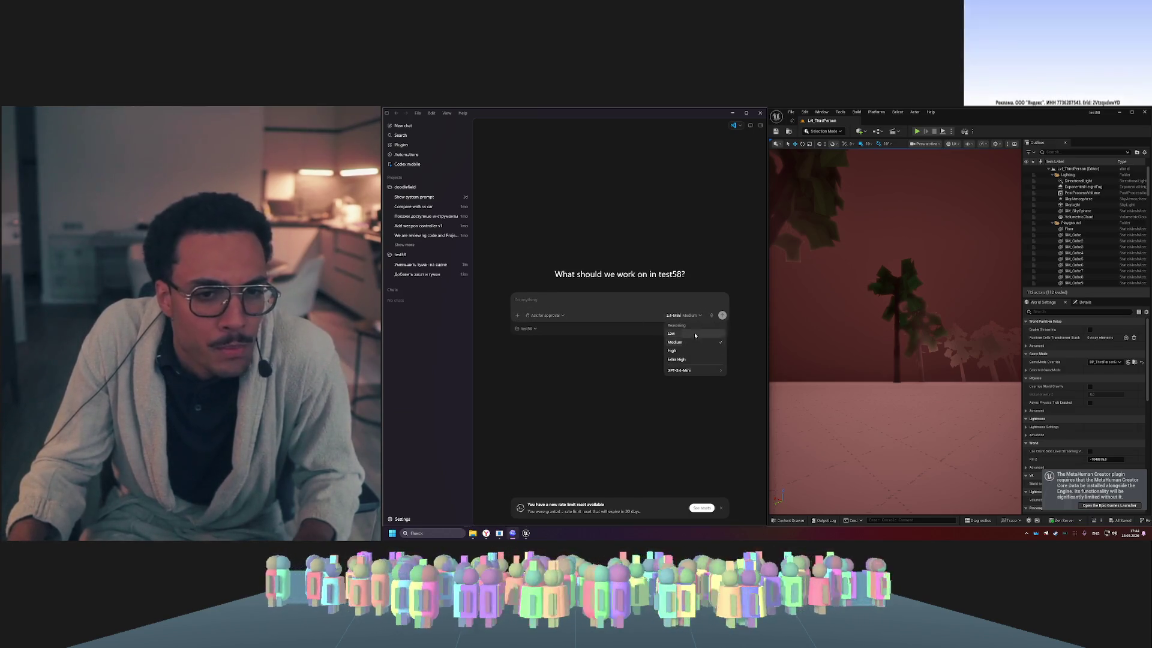
{"action": "mouse_move", "coordinate": [690, 371]}
{"action": "left_click", "coordinate": [643, 388]}
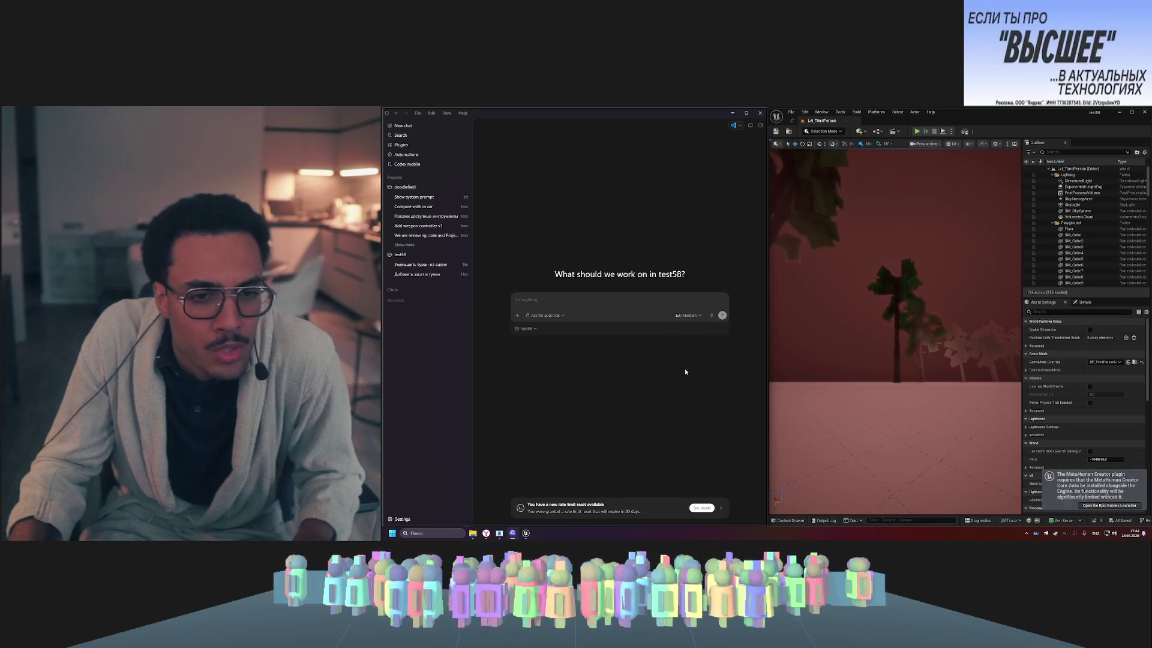
{"action": "left_click", "coordinate": [699, 316]}
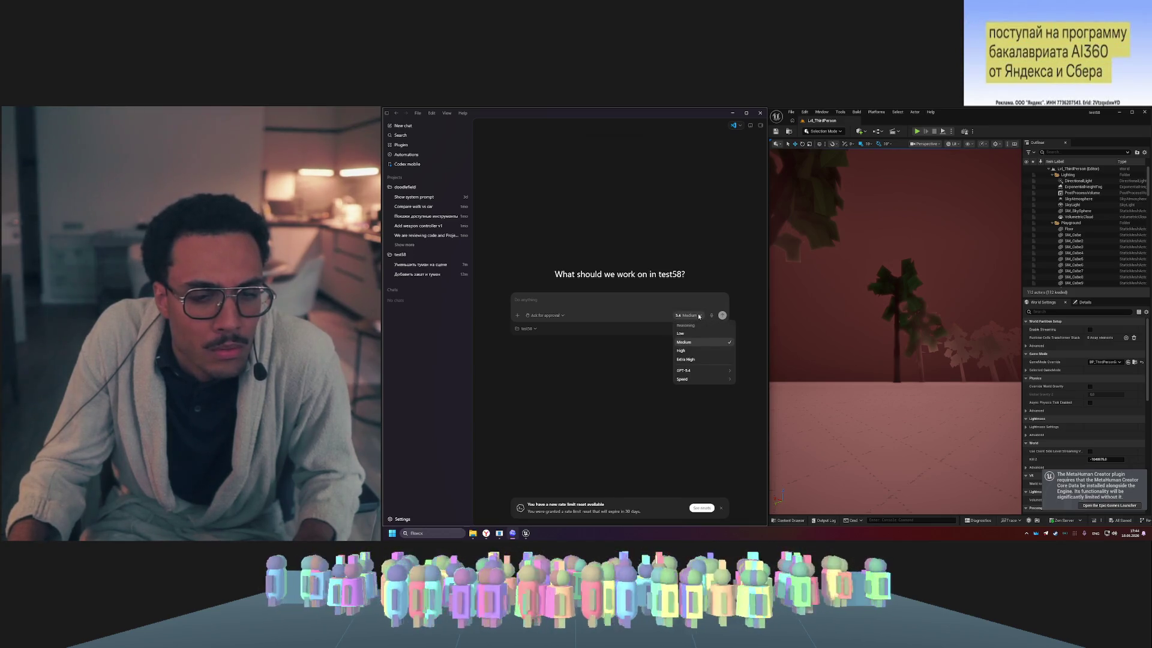
{"action": "left_click", "coordinate": [517, 315]}
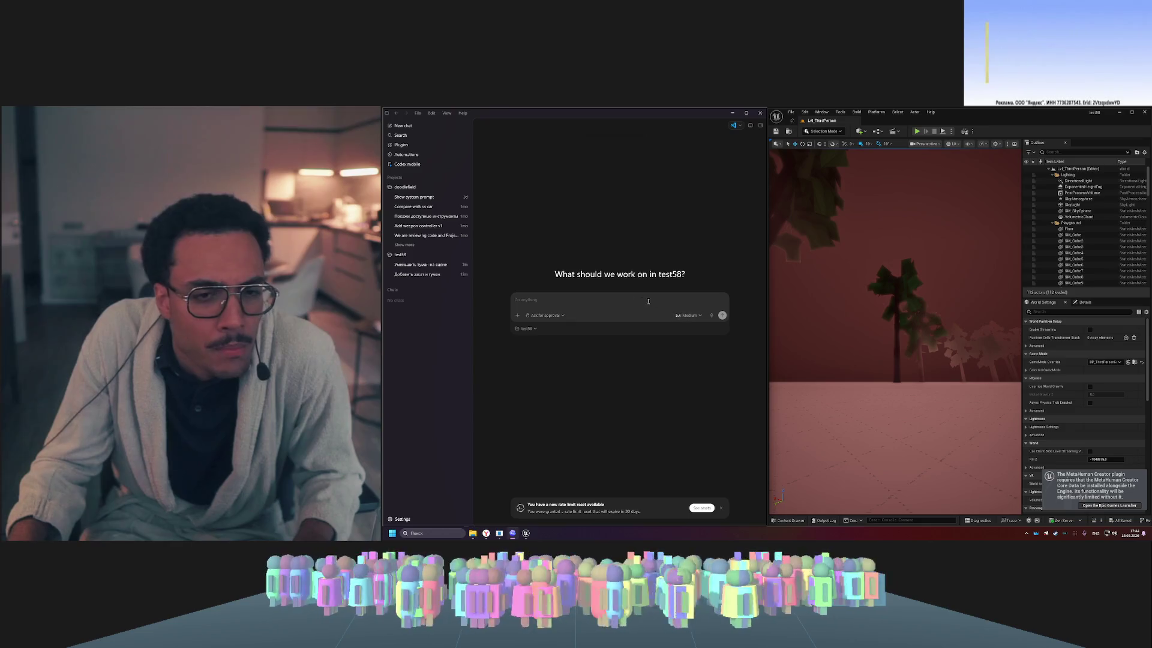
Turn on Plan mode for the chat, then switch to the browser
{"action": "left_click", "coordinate": [517, 315]}
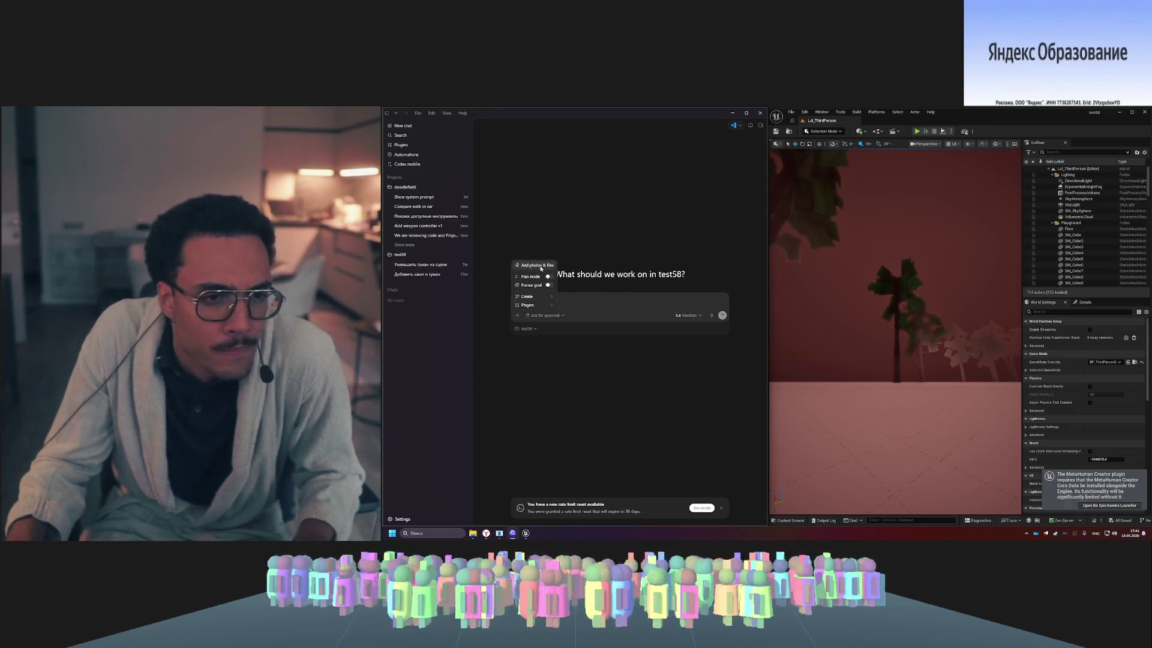
{"action": "mouse_move", "coordinate": [539, 300]}
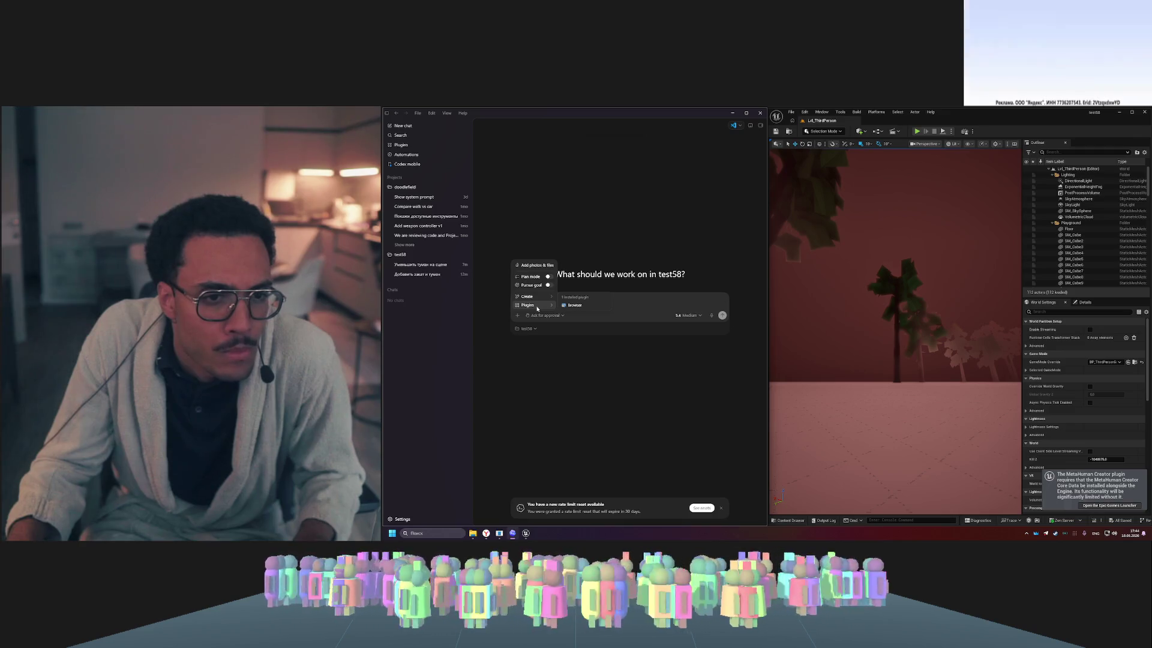
{"action": "left_click", "coordinate": [546, 277]}
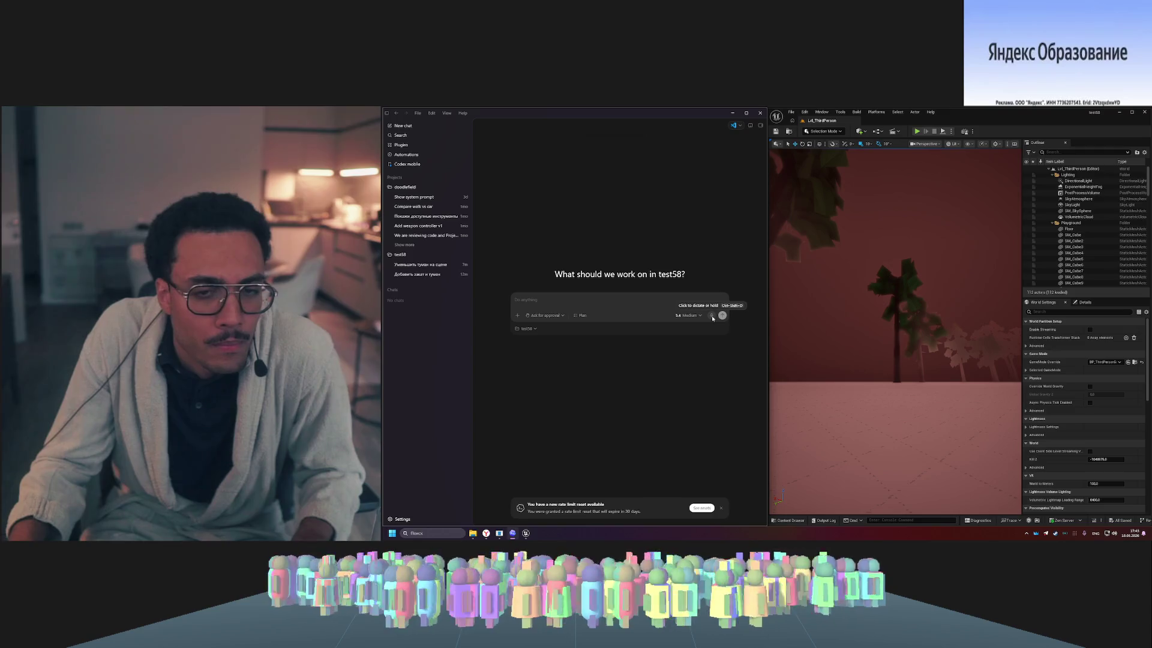
{"action": "key", "text": "alt+Tab"}
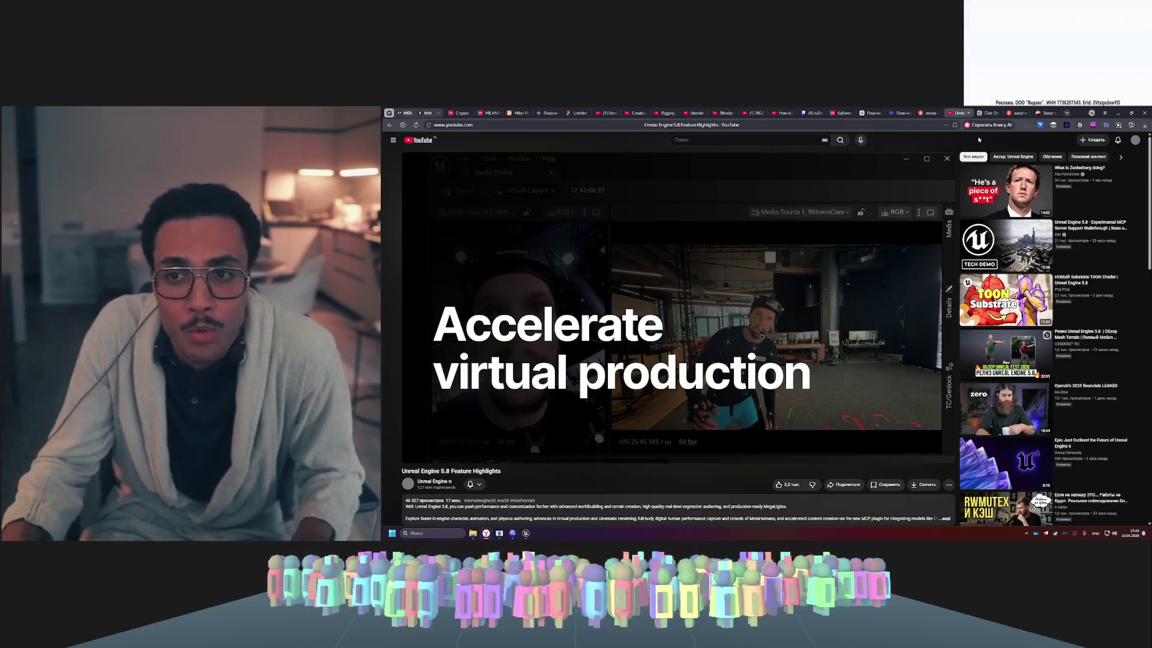
Search for 'terrain' in a new browser tab
{"action": "key", "text": "ctrl+t"}
{"action": "left_click", "coordinate": [810, 126]}
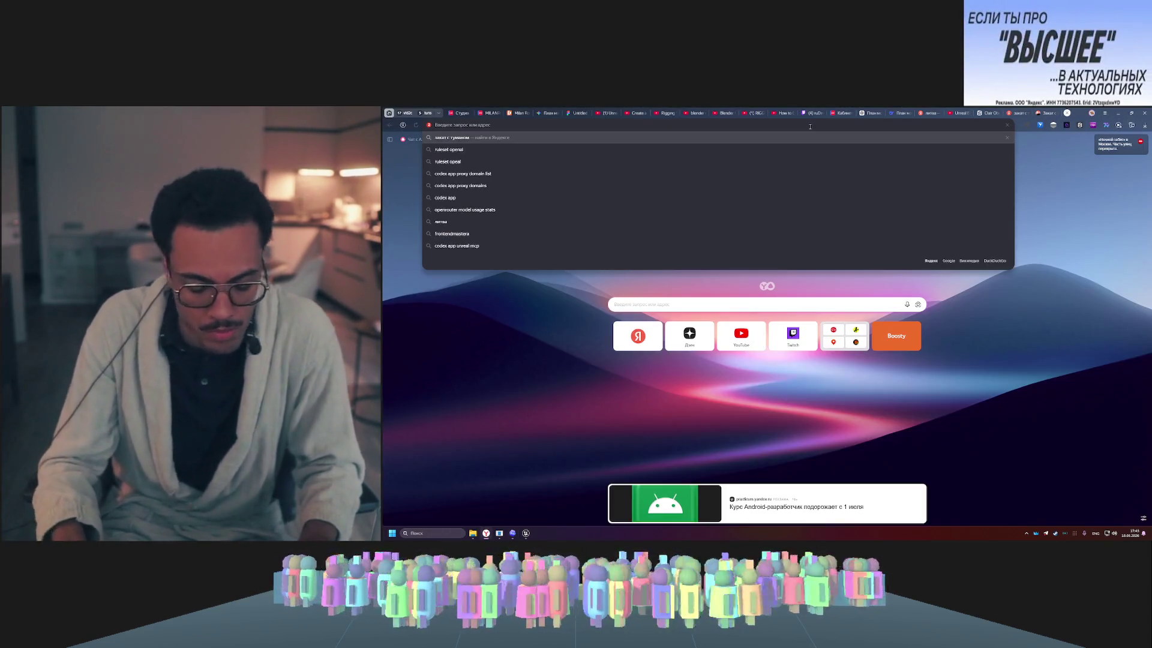
{"action": "key", "text": "alt+shift"}
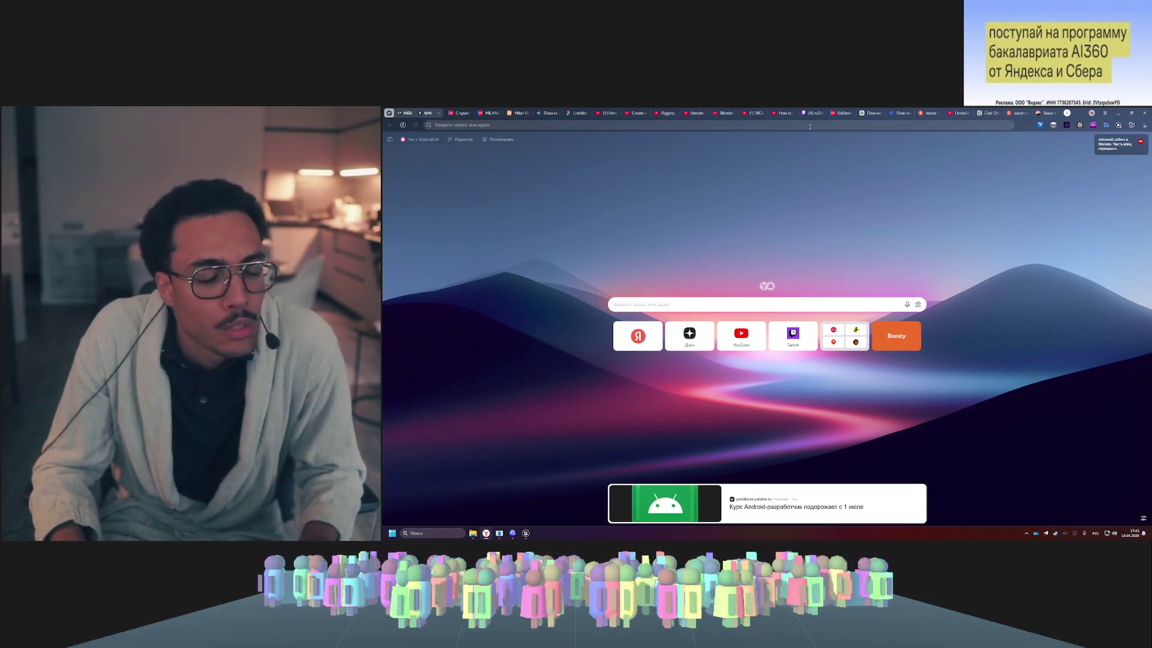
{"action": "left_click", "coordinate": [810, 127]}
{"action": "left_click", "coordinate": [810, 127]}
{"action": "key", "text": "alt+shift"}
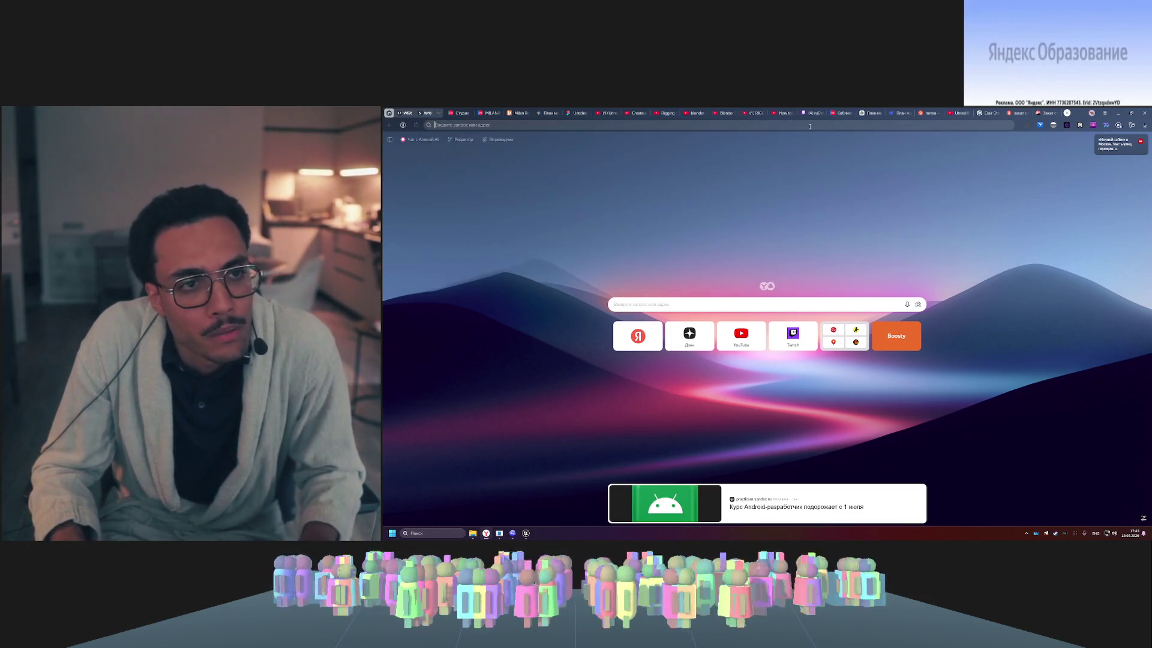
{"action": "type", "text": "tae"}
{"action": "key", "text": "BackSpace"}
{"action": "key", "text": "BackSpace"}
{"action": "key", "text": "BackSpace"}
{"action": "type", "text": "errain"}
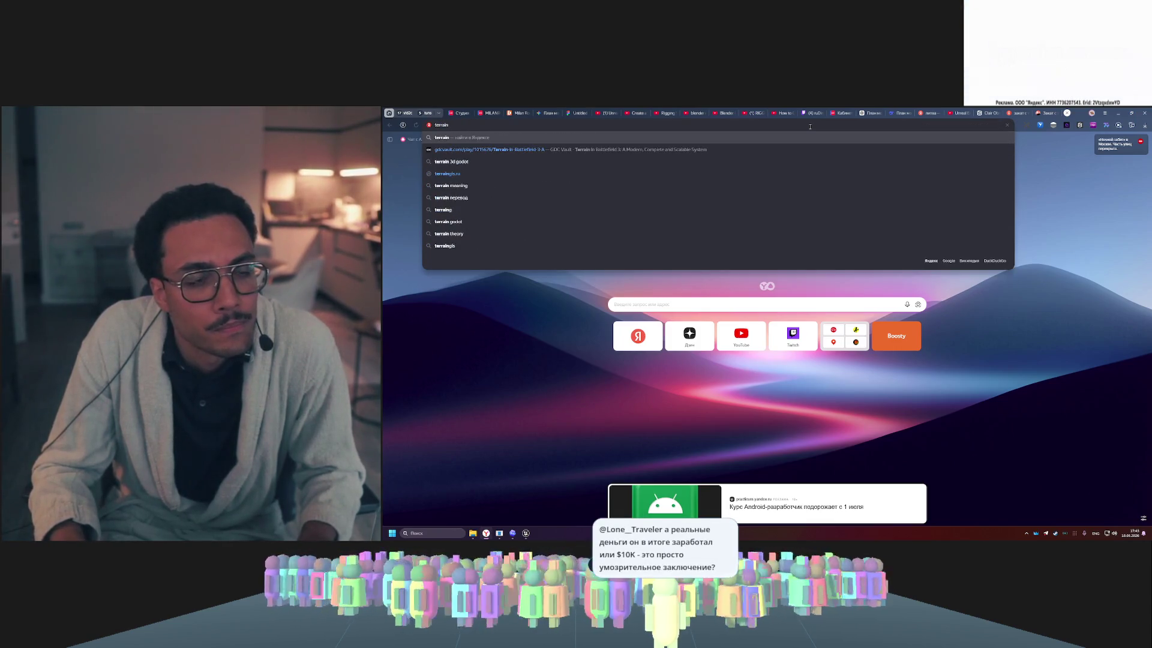
{"action": "key", "text": "Return"}
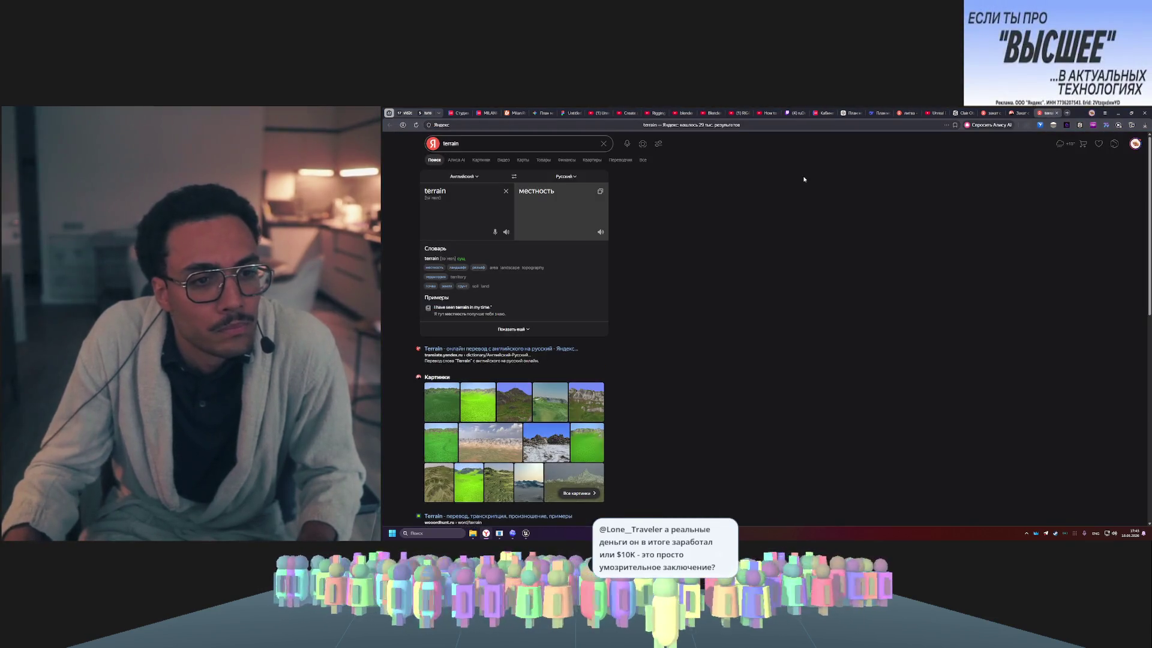
Refine the query to 'terrain island' and show image results
{"action": "left_click", "coordinate": [477, 142]}
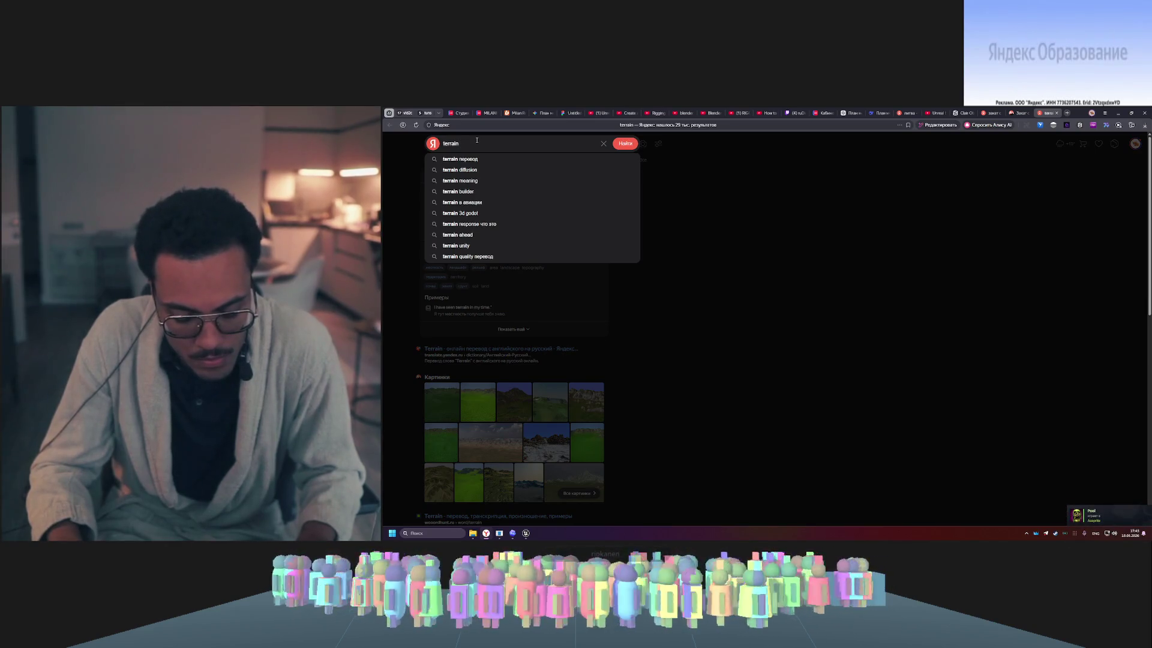
{"action": "type", "text": "ls"}
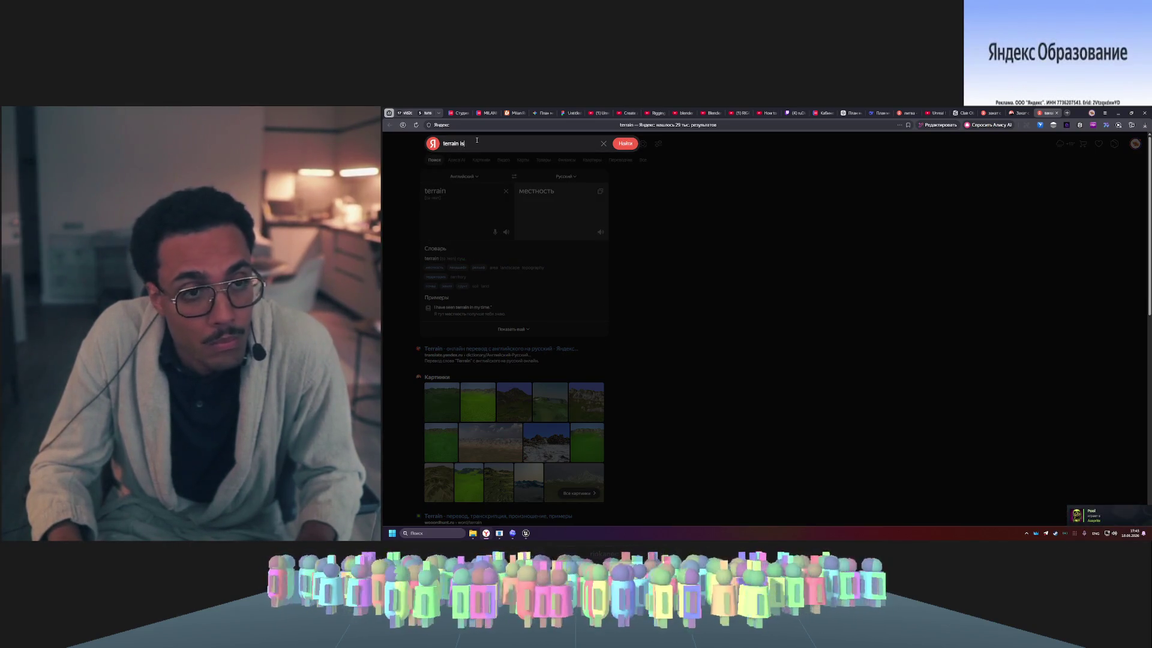
{"action": "key", "text": "Return"}
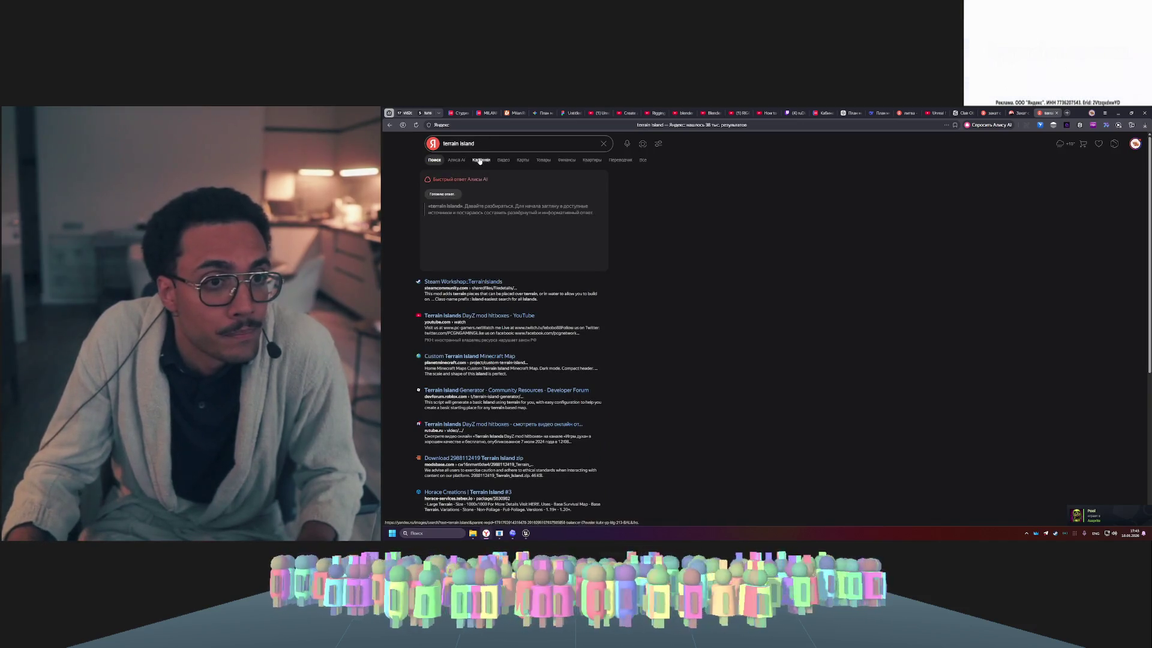
{"action": "left_click", "coordinate": [480, 160]}
Preview the ArtStation blue-plane island image full size, then return to the results grid
{"action": "mouse_move", "coordinate": [479, 209]}
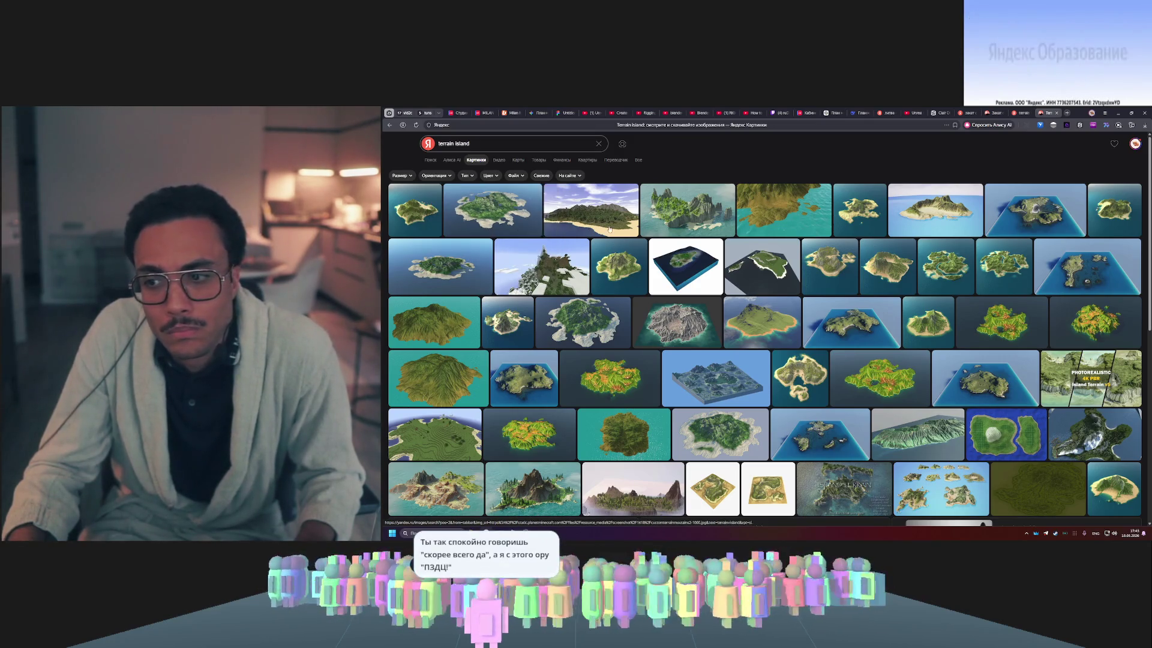
{"action": "mouse_move", "coordinate": [909, 272]}
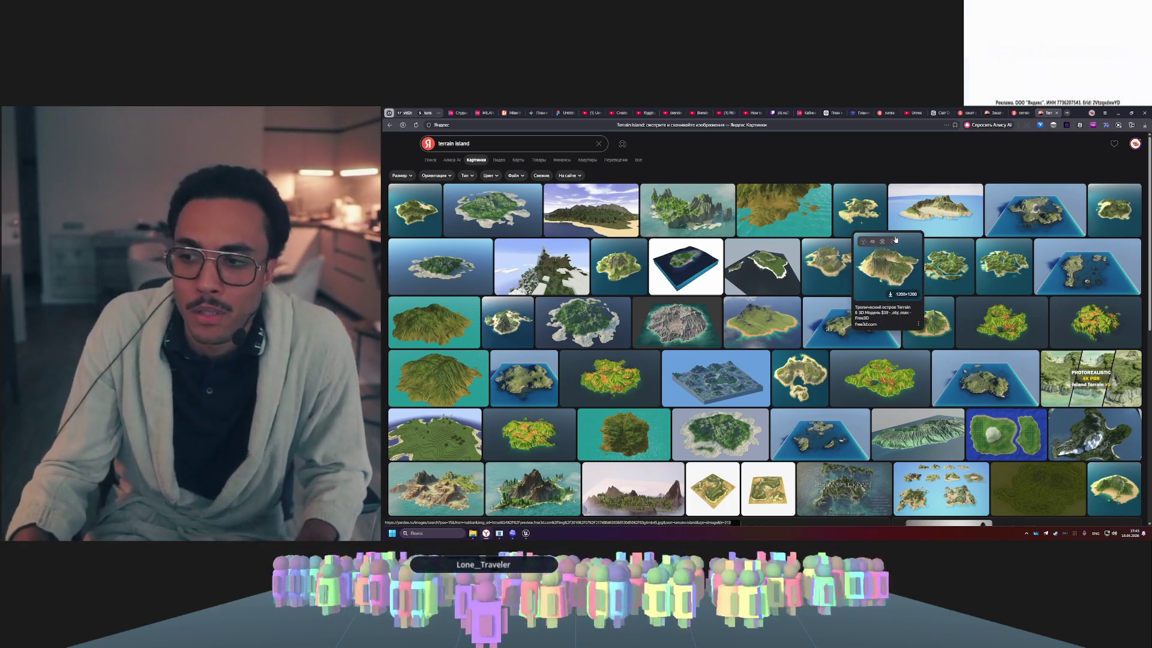
{"action": "scroll", "coordinate": [790, 319], "scroll_direction": "down", "scroll_amount": 3}
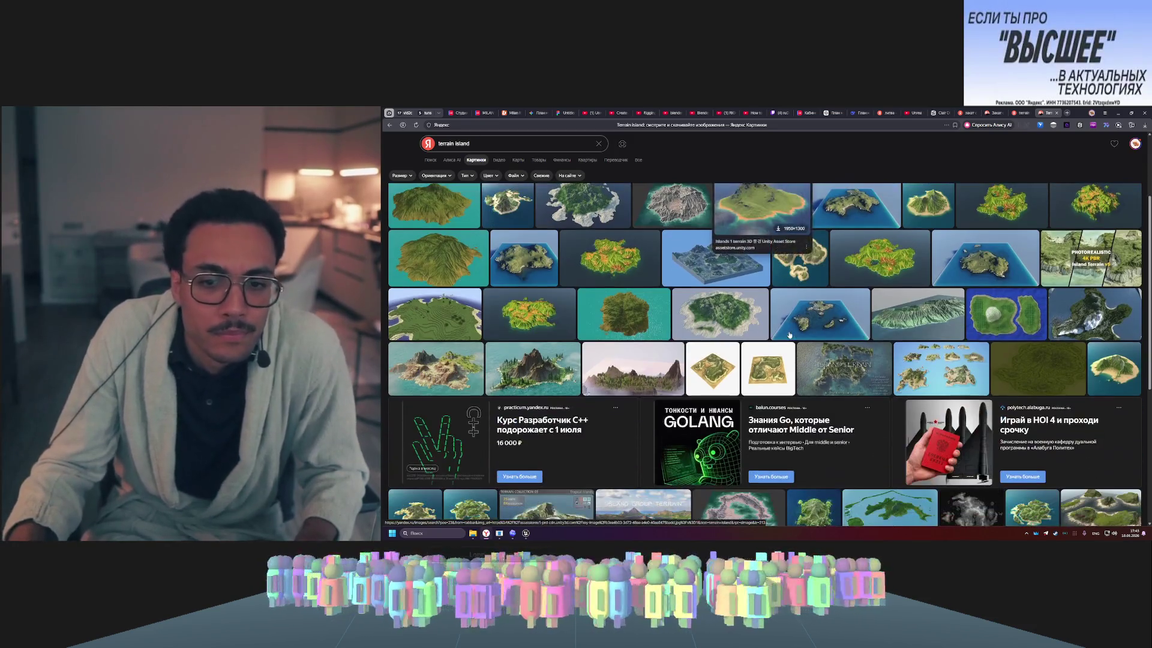
{"action": "mouse_move", "coordinate": [791, 319]}
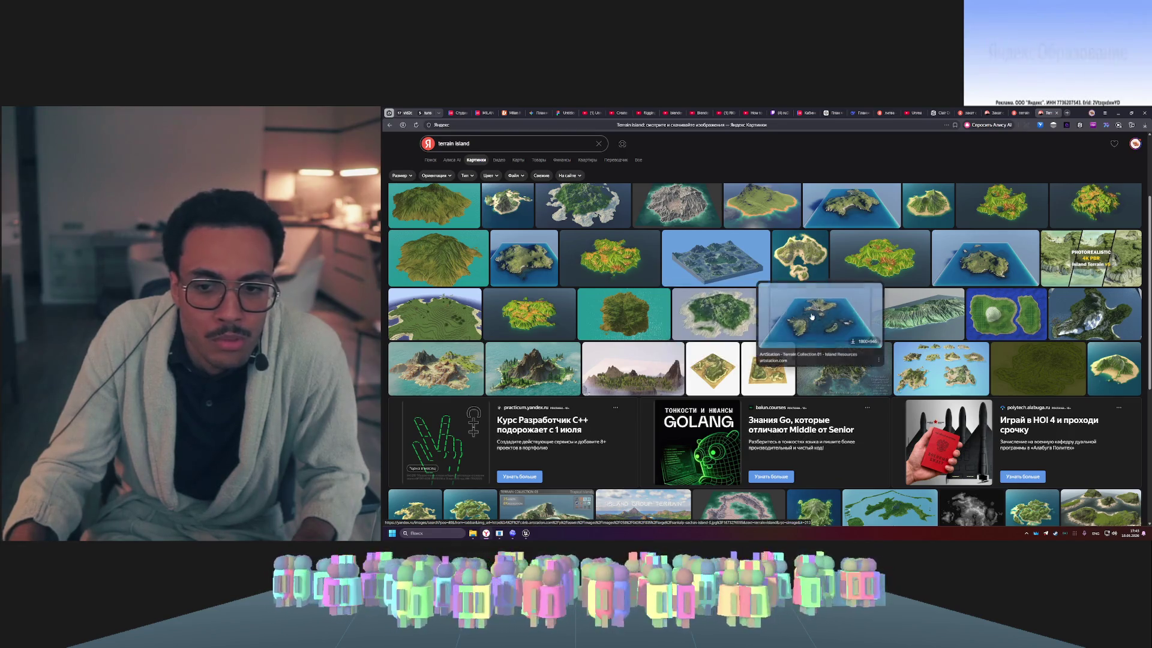
{"action": "left_click", "coordinate": [811, 316]}
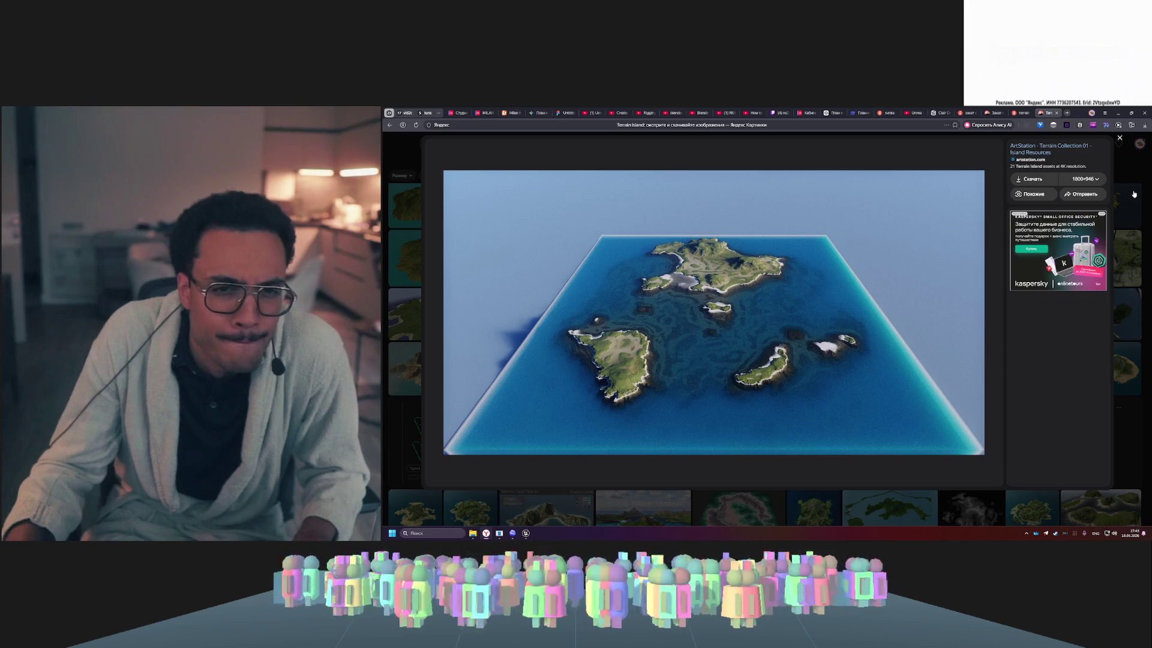
{"action": "left_click", "coordinate": [1134, 194]}
{"action": "scroll", "coordinate": [807, 328], "scroll_direction": "down", "scroll_amount": 5}
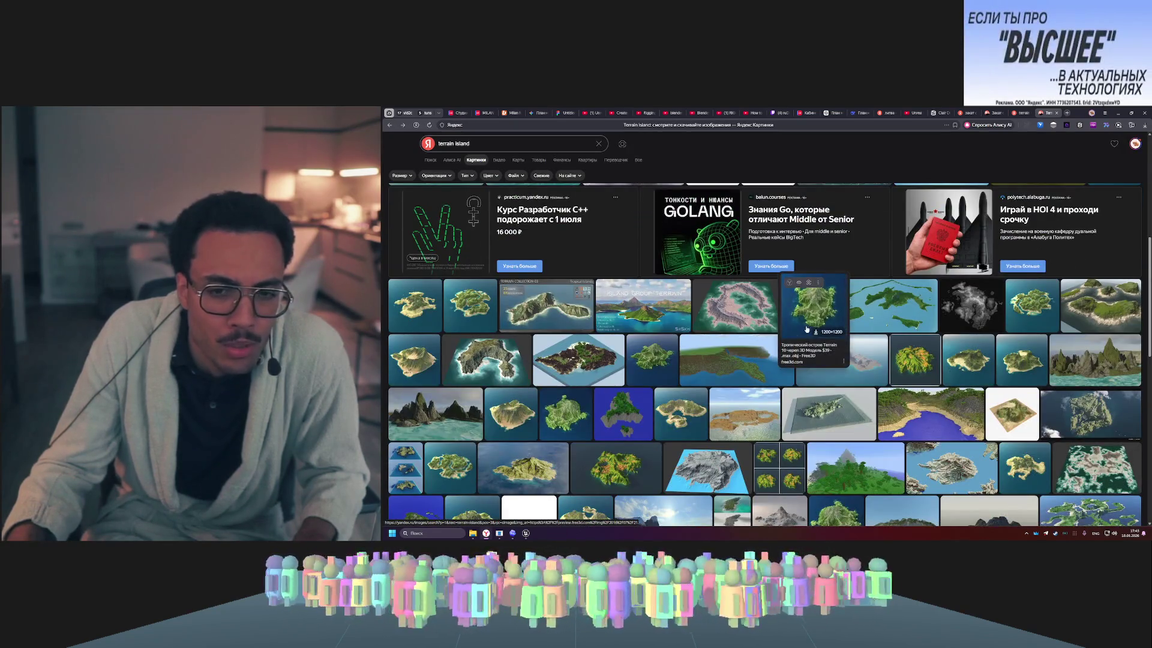
{"action": "scroll", "coordinate": [807, 329], "scroll_direction": "up", "scroll_amount": 10}
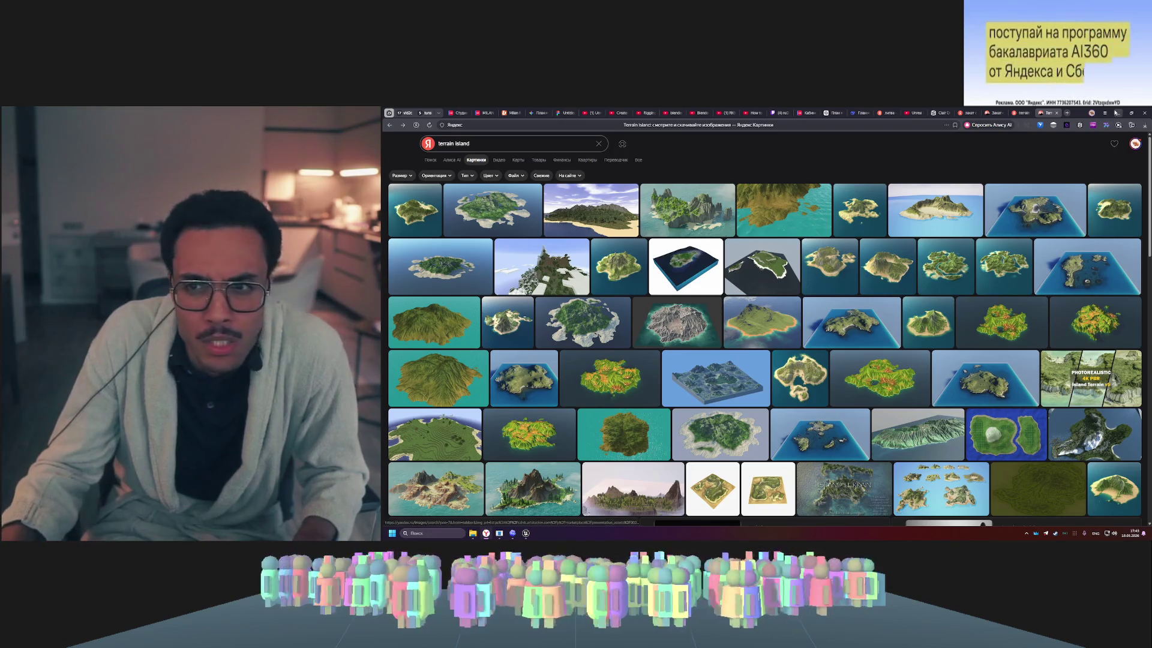
{"action": "double_click", "coordinate": [463, 143]}
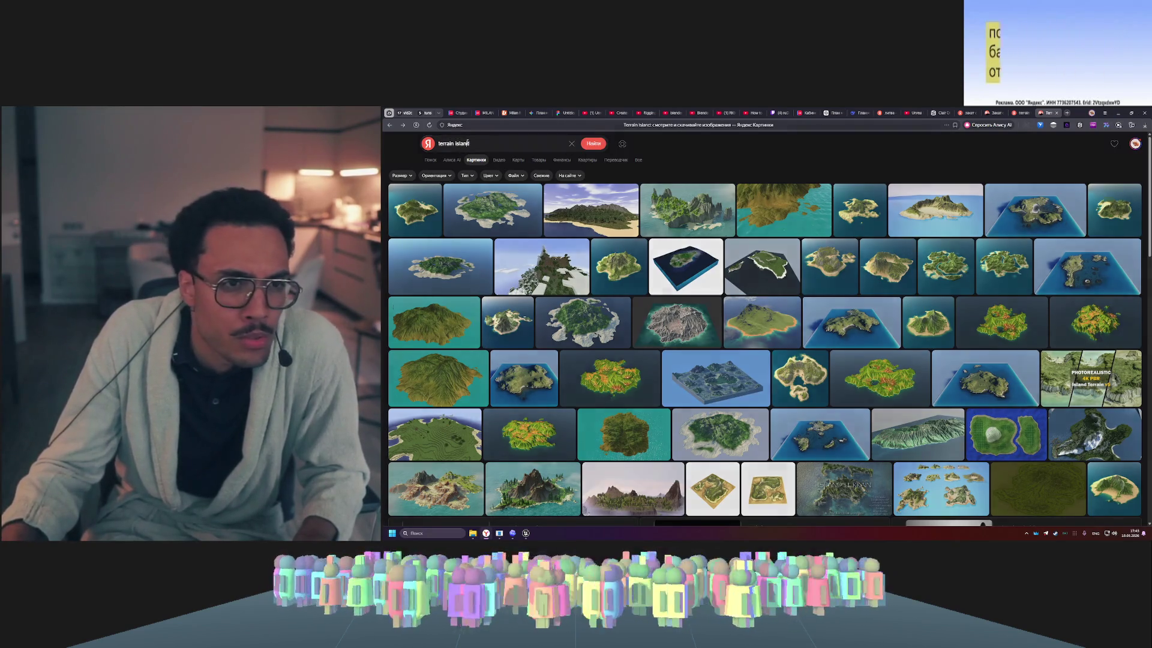
Change the image search from 'terrain island' to 'terrain city', browse the previews, then return to Unreal Editor
{"action": "key", "text": "BackSpace"}
{"action": "type", "text": "ity"}
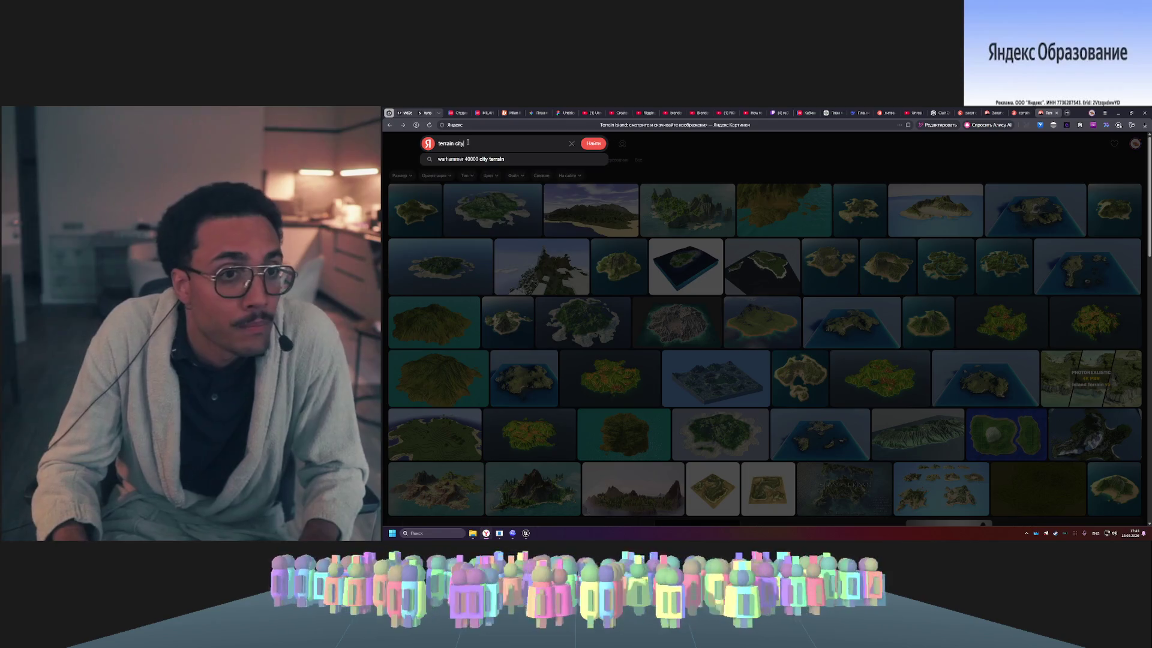
{"action": "key", "text": "Return"}
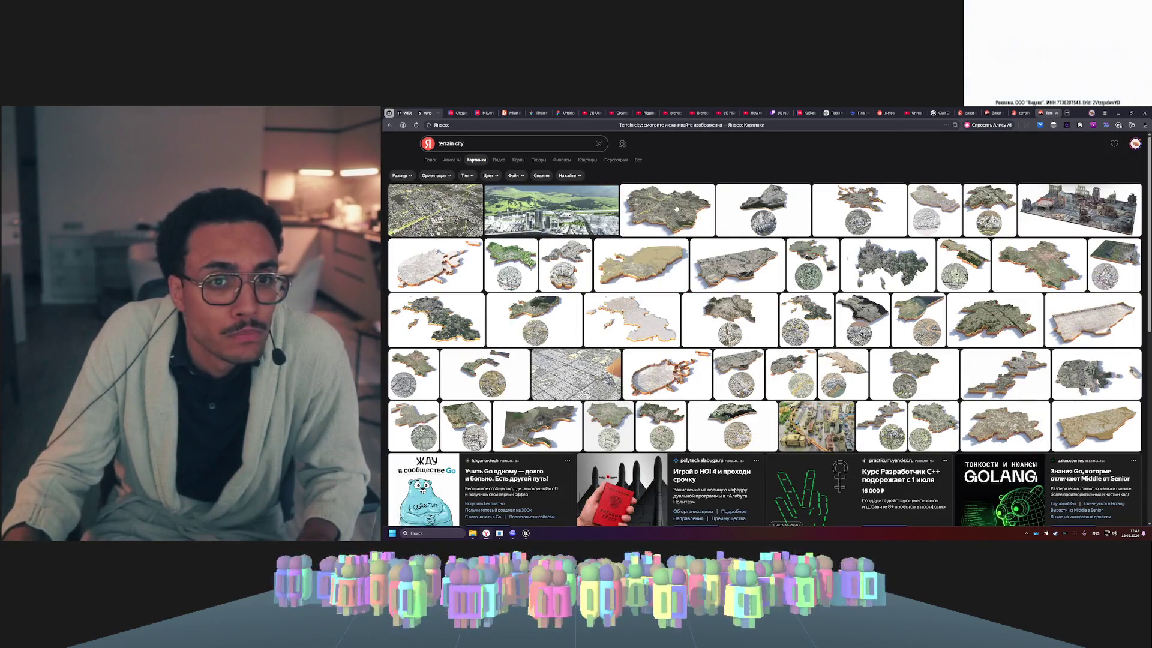
{"action": "mouse_move", "coordinate": [631, 214]}
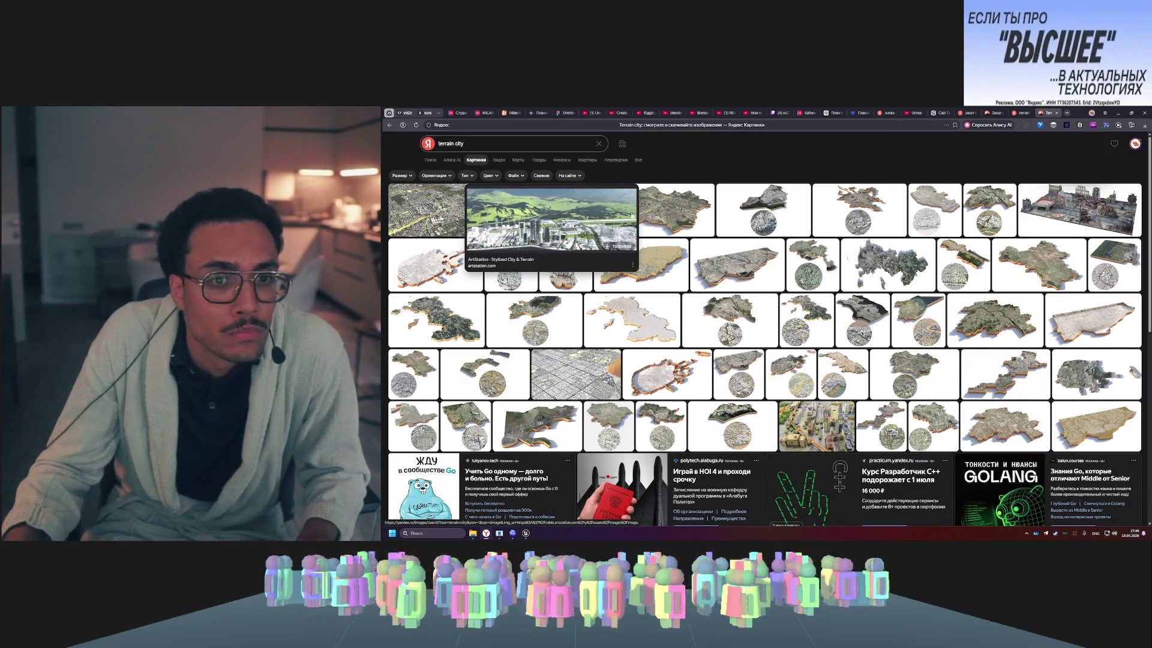
{"action": "mouse_move", "coordinate": [674, 214]}
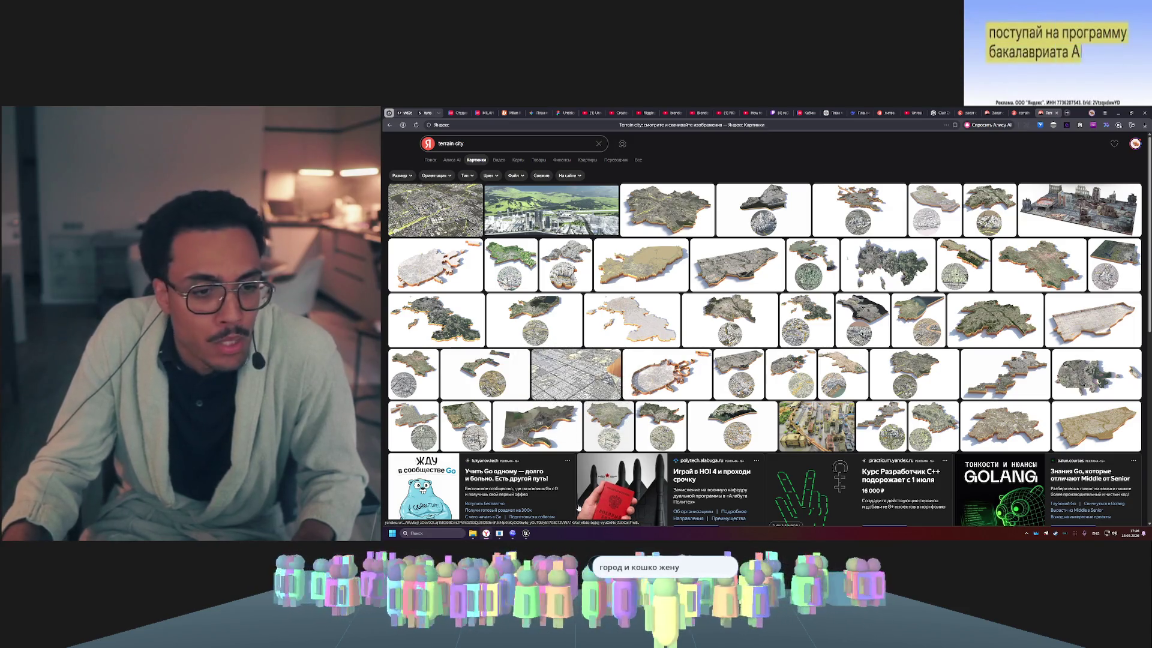
{"action": "left_click", "coordinate": [525, 533]}
{"action": "left_click", "coordinate": [804, 112]}
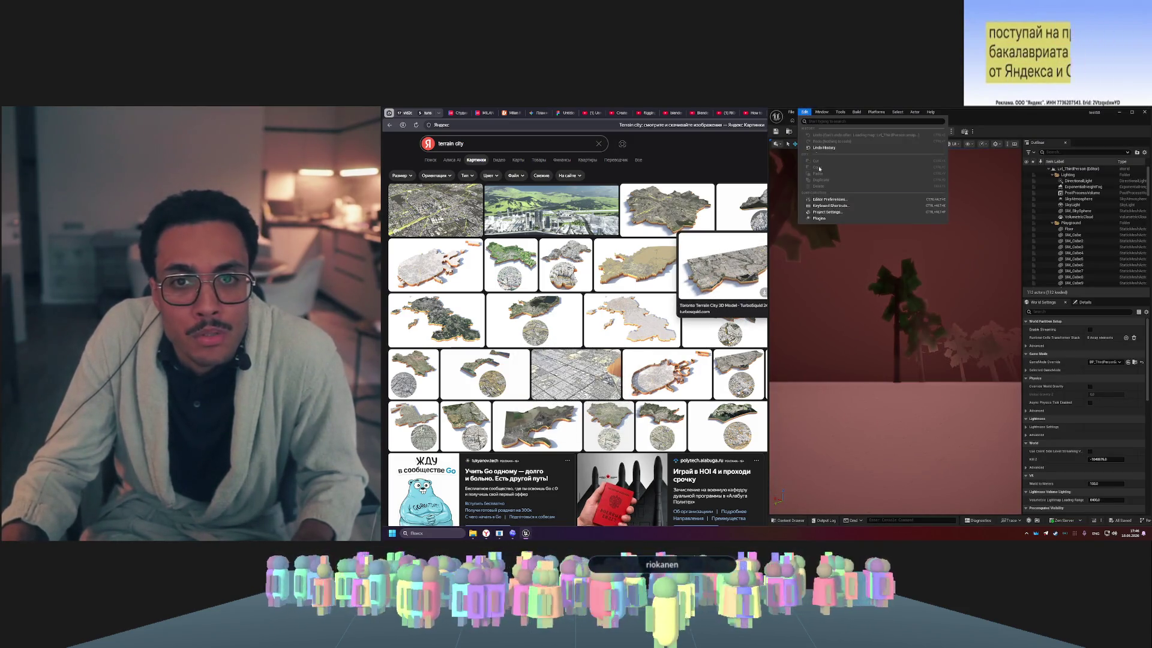
Open the Plugins window and filter it by 'pcg' to review the PCG plugins
{"action": "left_click", "coordinate": [819, 218]}
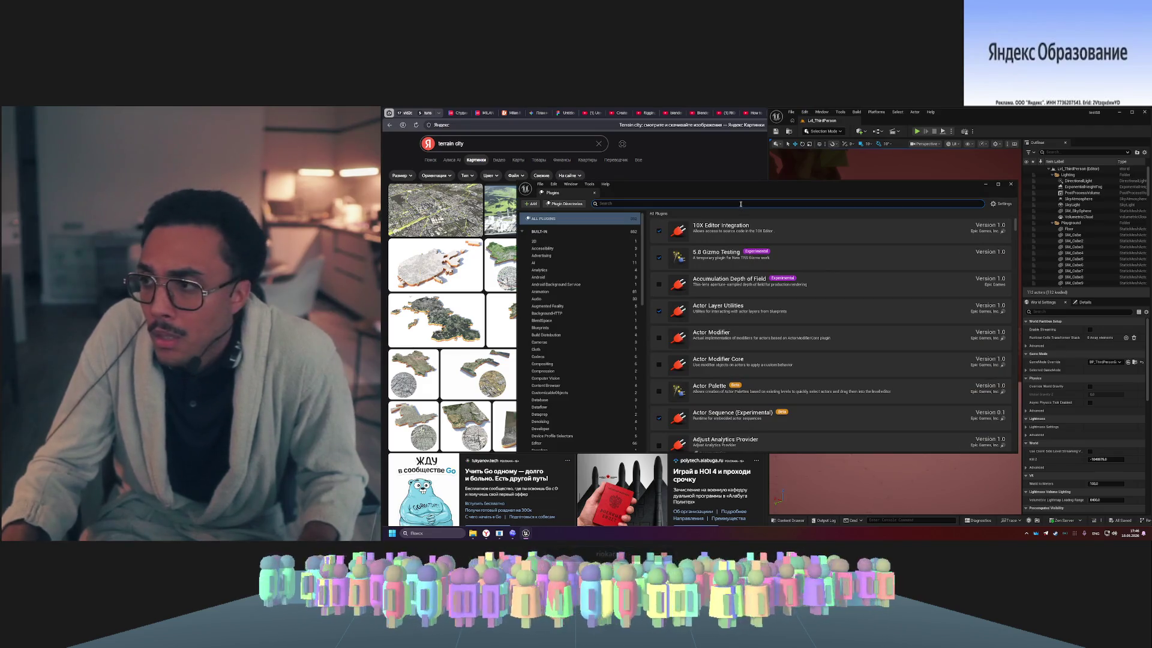
{"action": "type", "text": "pcg"}
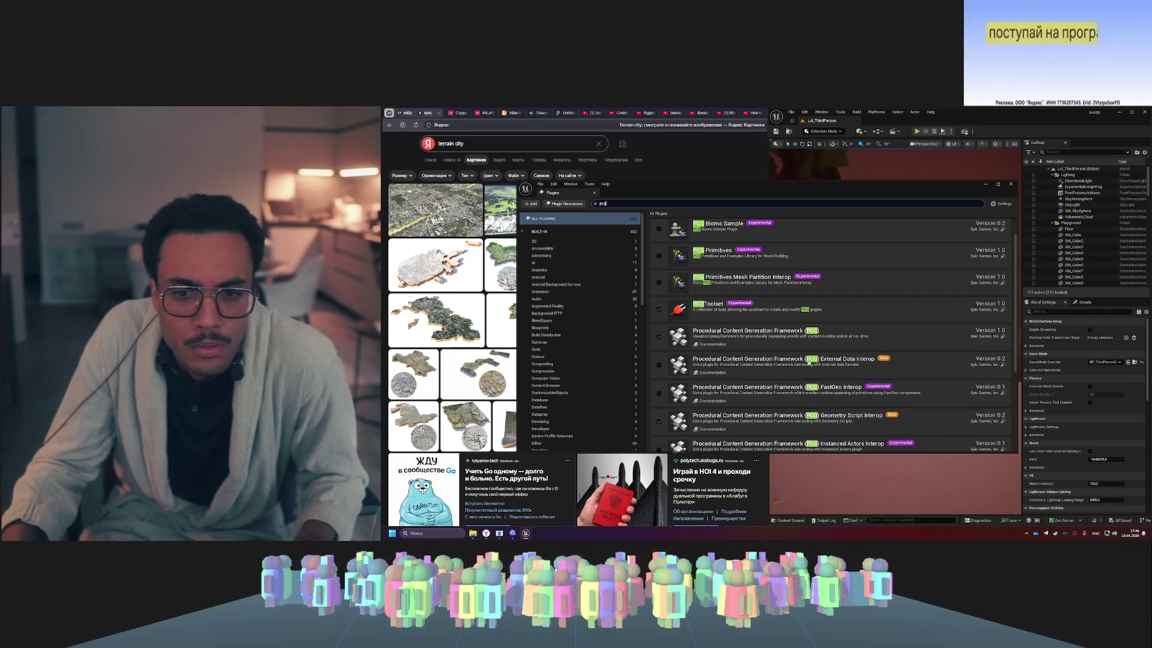
{"action": "scroll", "coordinate": [864, 390], "scroll_direction": "down", "scroll_amount": 2}
{"action": "scroll", "coordinate": [876, 401], "scroll_direction": "down", "scroll_amount": 2}
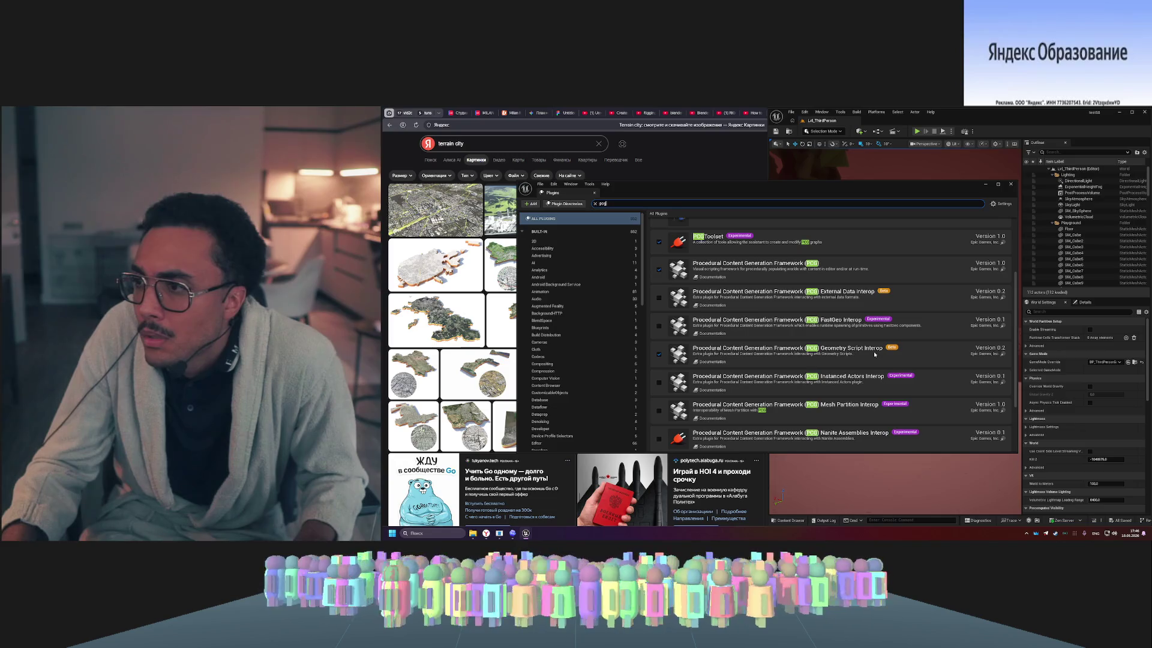
{"action": "scroll", "coordinate": [874, 354], "scroll_direction": "down", "scroll_amount": 3}
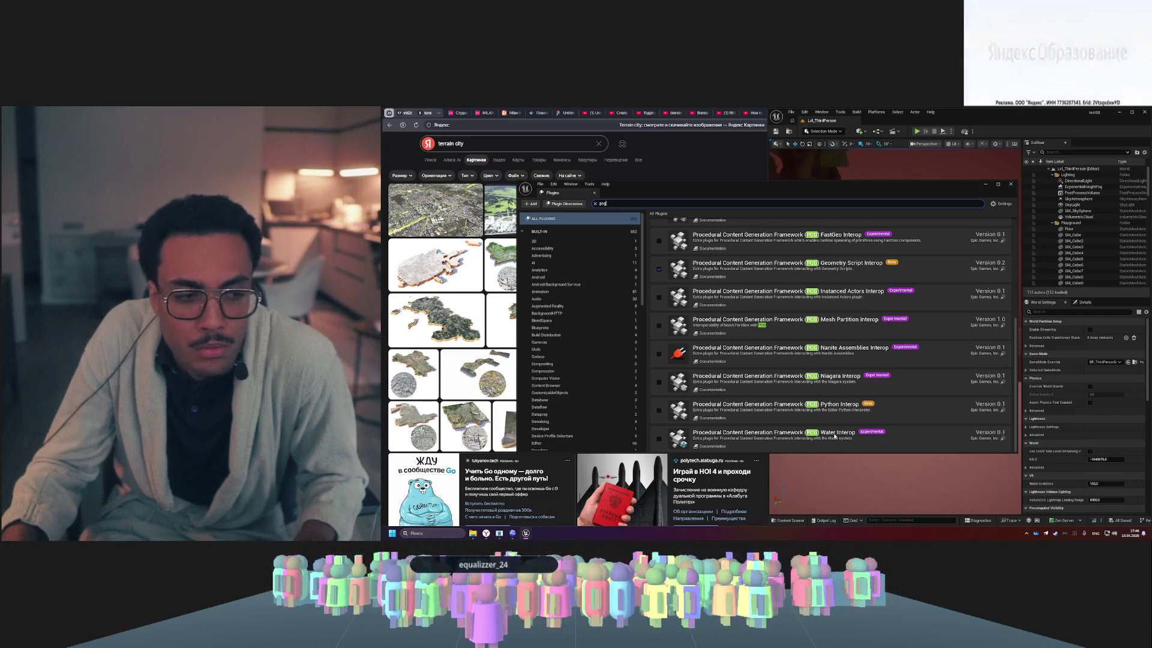
{"action": "scroll", "coordinate": [837, 420], "scroll_direction": "up", "scroll_amount": 3}
{"action": "scroll", "coordinate": [834, 432], "scroll_direction": "up", "scroll_amount": 3}
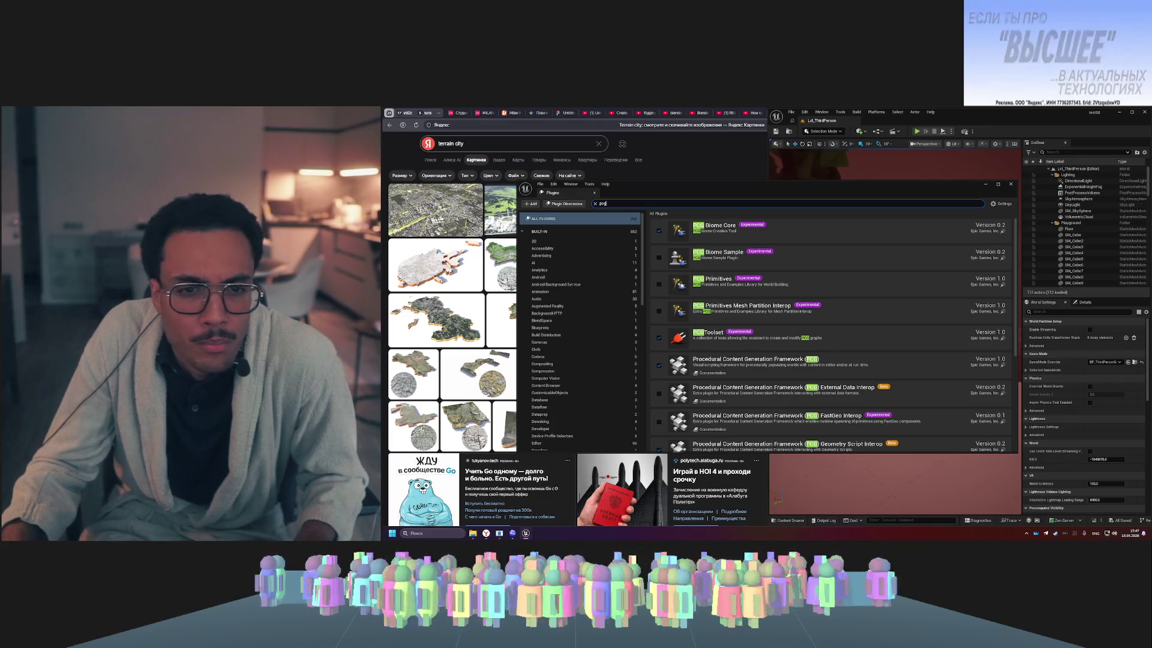
Enable the experimental PCG Primitives plugin and accept the warning
{"action": "left_click", "coordinate": [659, 284]}
{"action": "left_click", "coordinate": [813, 335]}
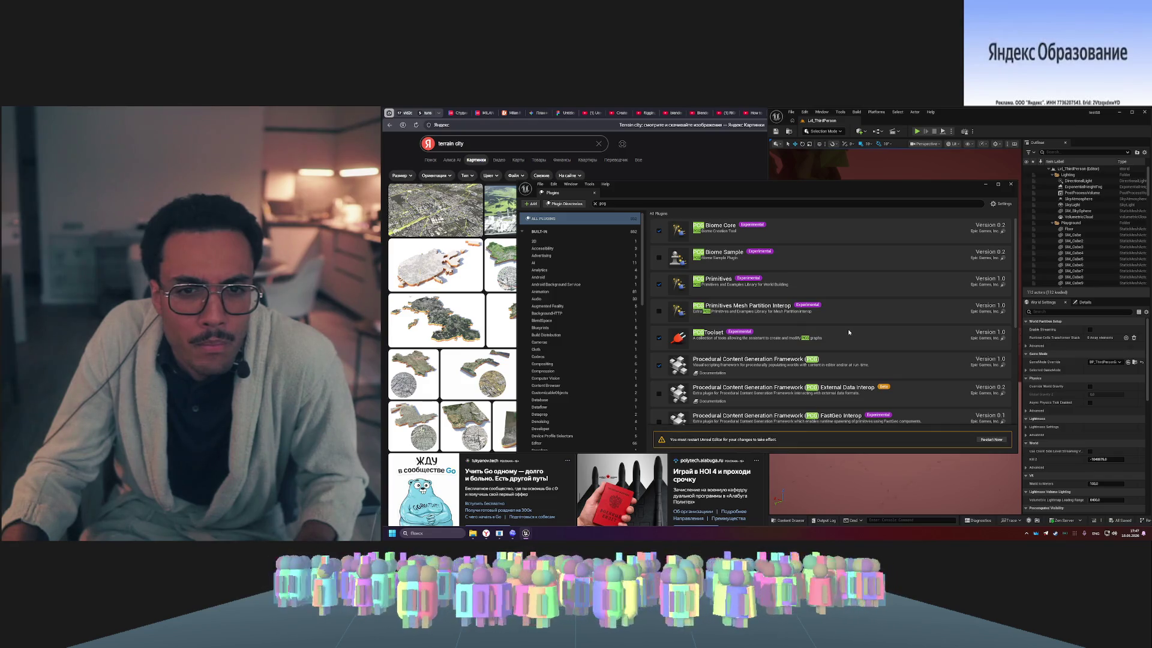
{"action": "scroll", "coordinate": [848, 331], "scroll_direction": "down", "scroll_amount": 2}
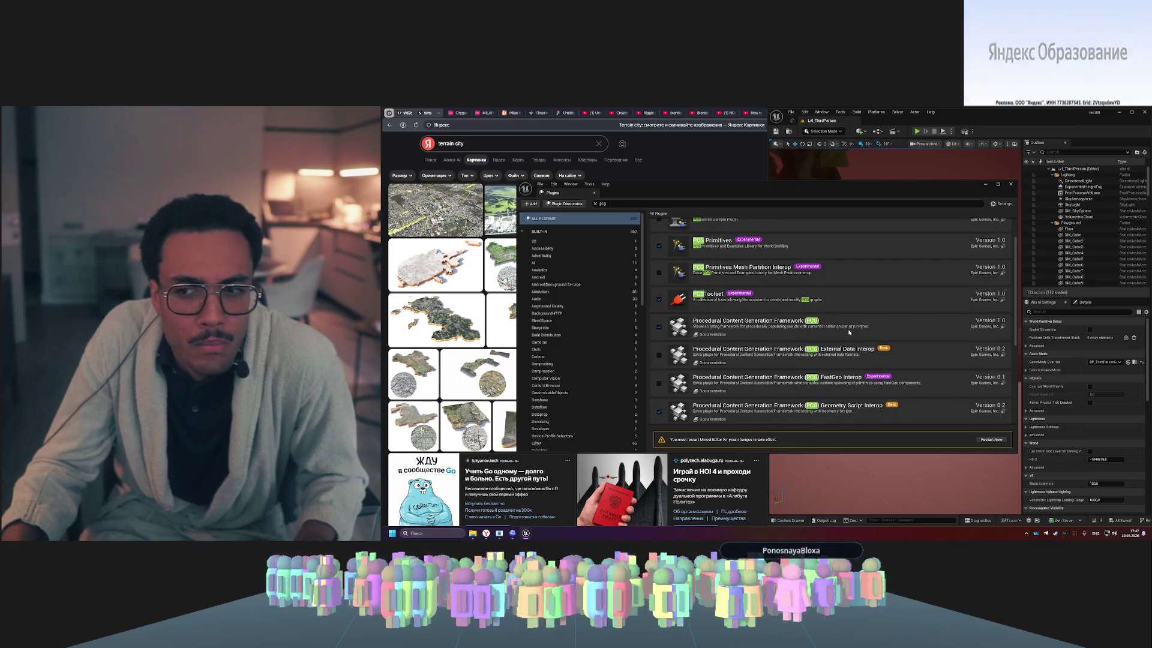
{"action": "scroll", "coordinate": [848, 329], "scroll_direction": "down", "scroll_amount": 4}
{"action": "scroll", "coordinate": [848, 329], "scroll_direction": "up", "scroll_amount": 2}
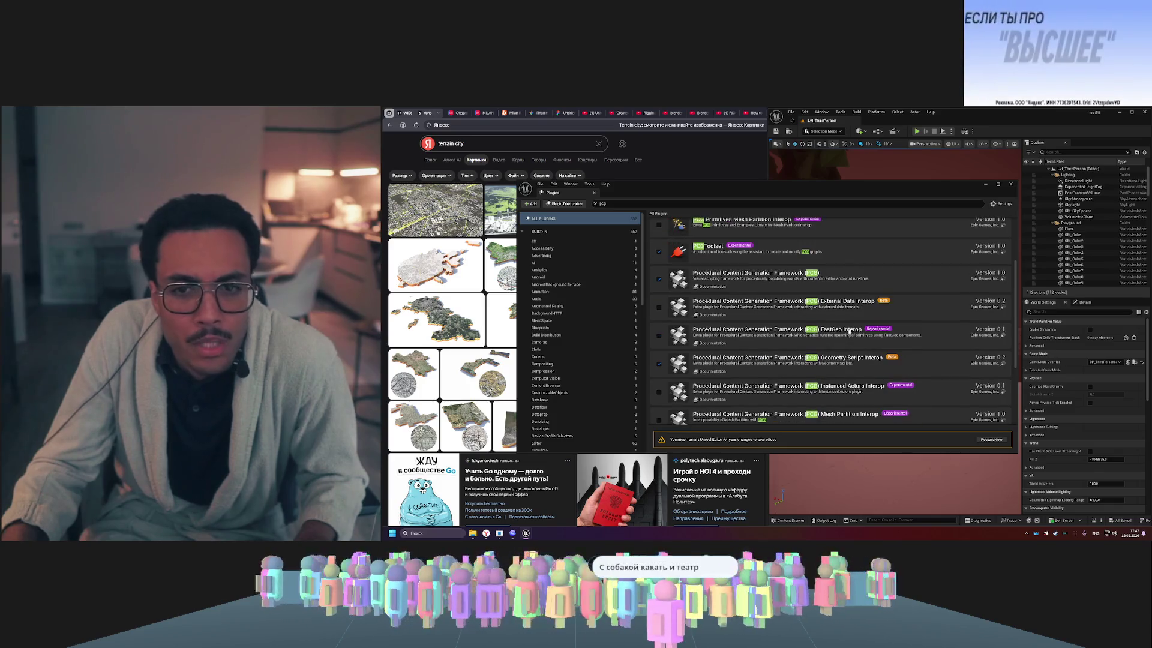
{"action": "scroll", "coordinate": [825, 304], "scroll_direction": "down", "scroll_amount": 2}
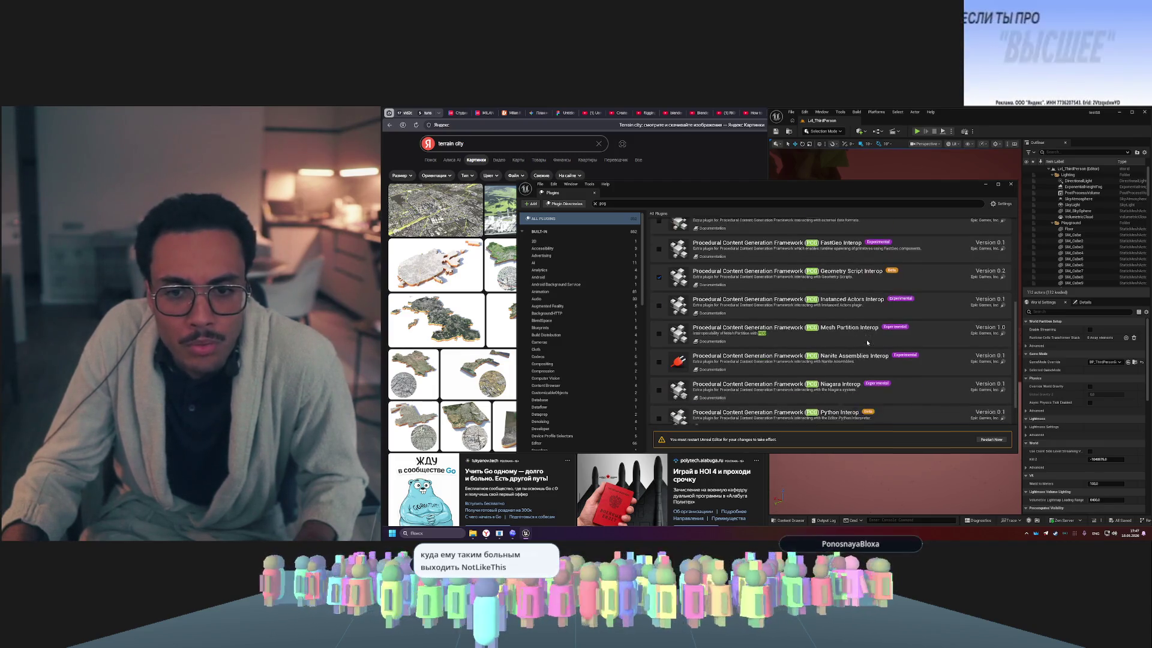
{"action": "scroll", "coordinate": [870, 339], "scroll_direction": "down", "scroll_amount": 1}
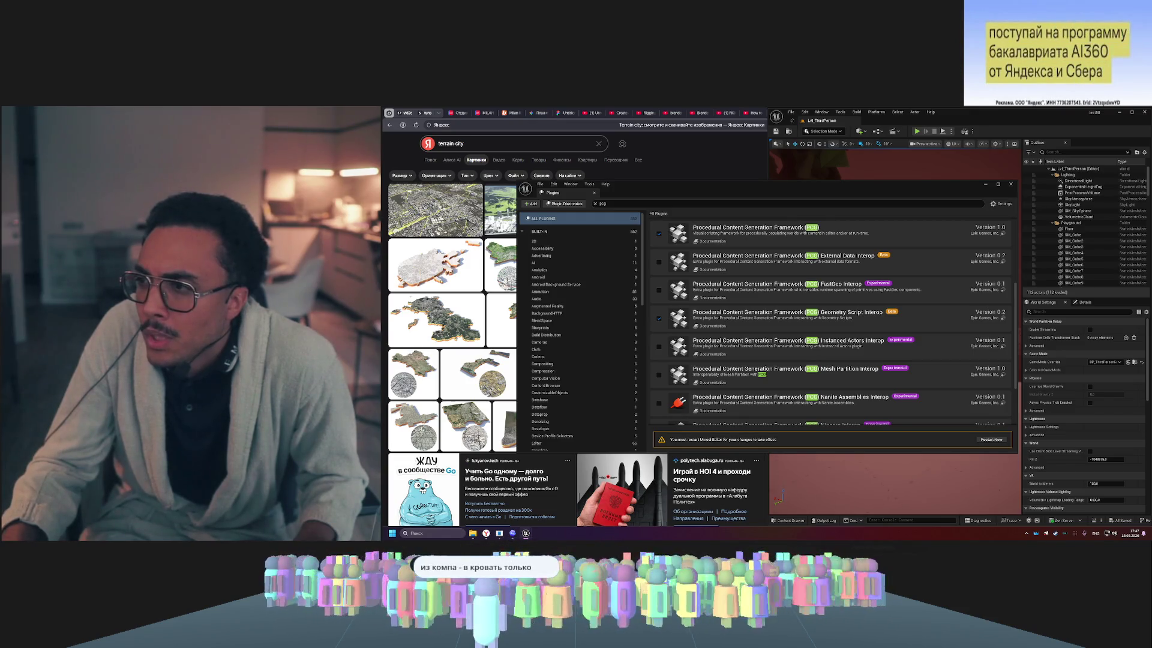
{"action": "left_click", "coordinate": [577, 194]}
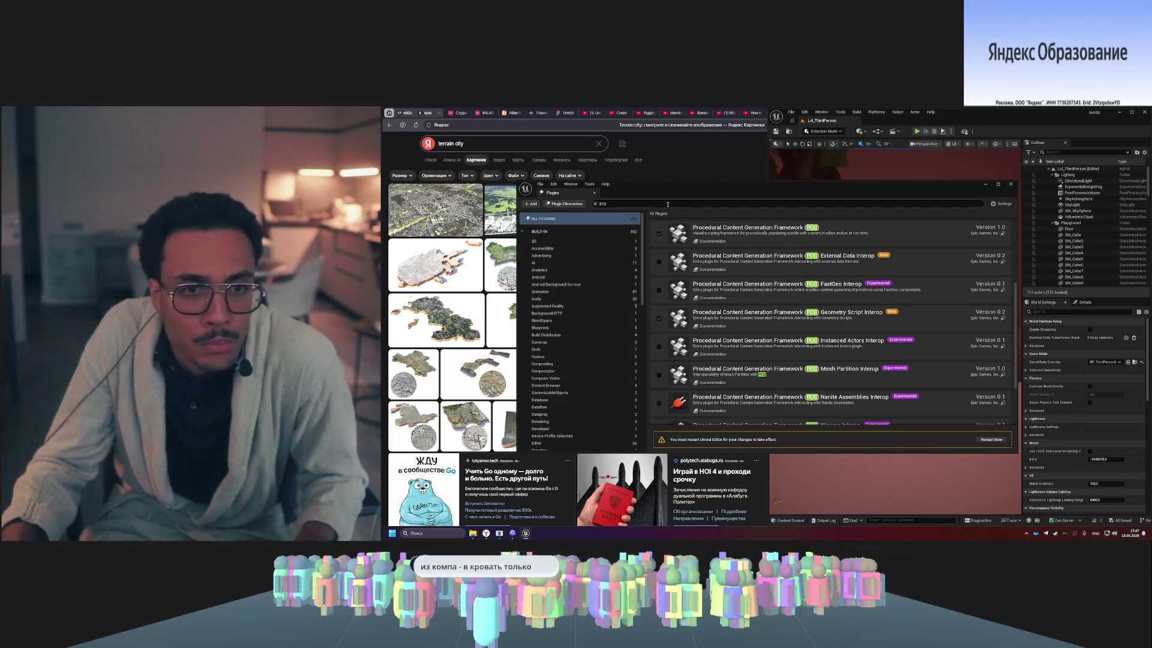
Search the plugin list for 'vege', then for 'megalight'
{"action": "type", "text": "vege"}
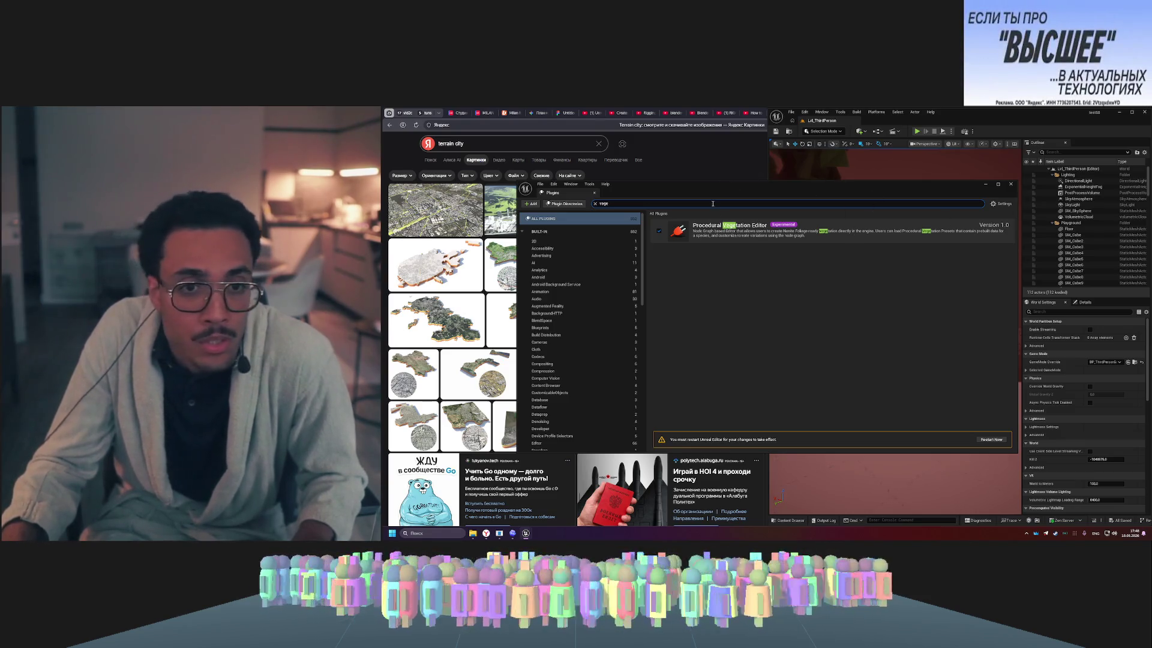
{"action": "key", "text": "BackSpace"}
{"action": "key", "text": "BackSpace"}
{"action": "key", "text": "BackSpace"}
{"action": "type", "text": "me"}
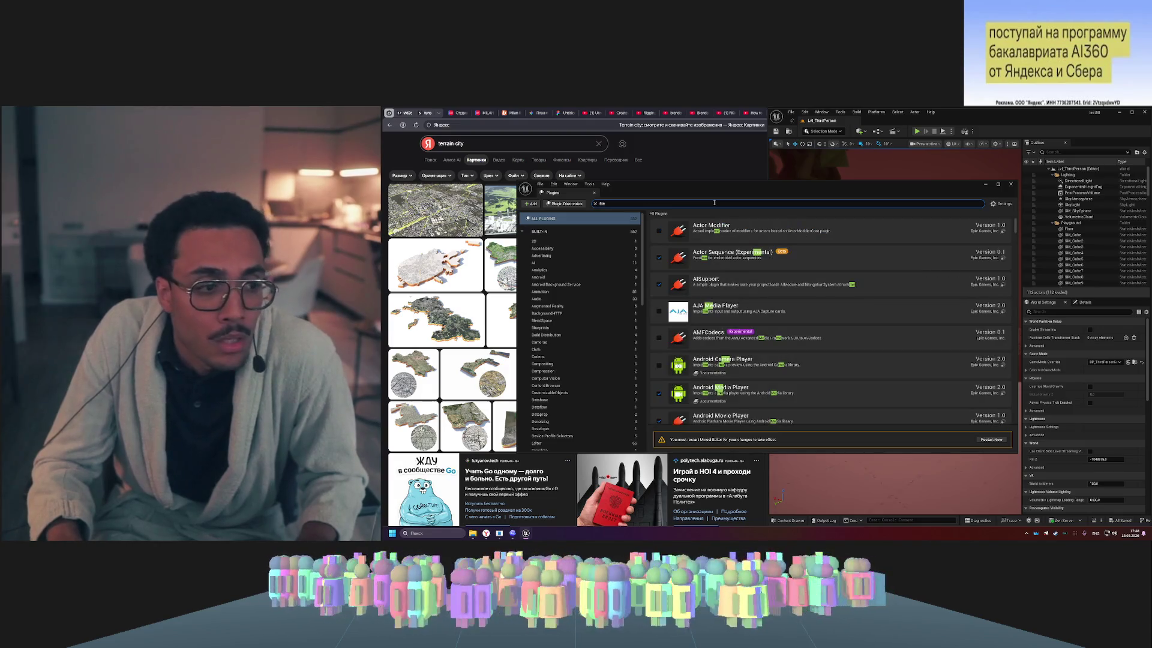
{"action": "type", "text": "ga"}
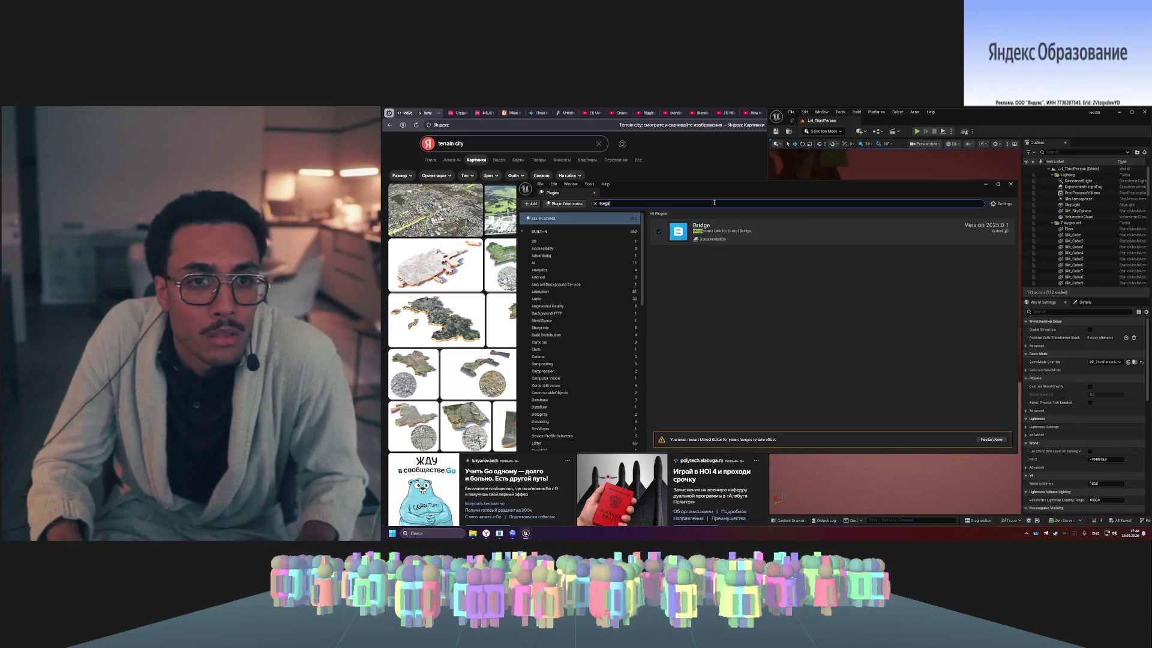
{"action": "type", "text": "light"}
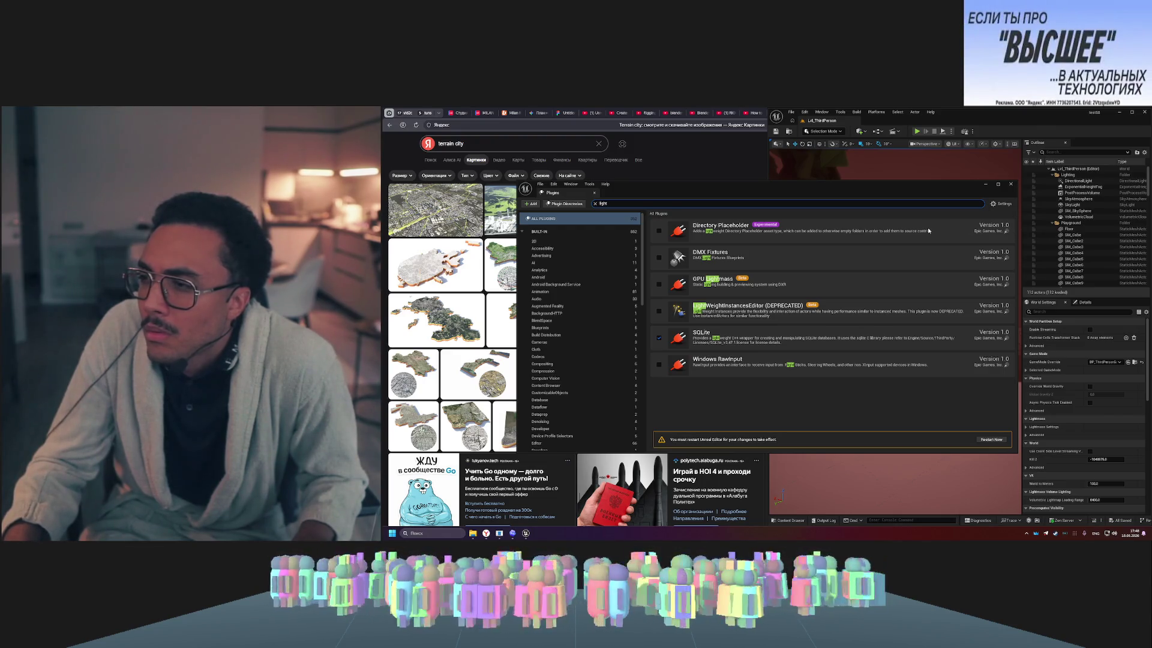
Enable the experimental FastGeo Streaming plugin via 'Fast Geometry Streaming', then filter by 'MetaHuman'
{"action": "left_click", "coordinate": [754, 204]}
{"action": "key", "text": "ctrl+a"}
{"action": "type", "text": "Fast Geometry Streaming"}
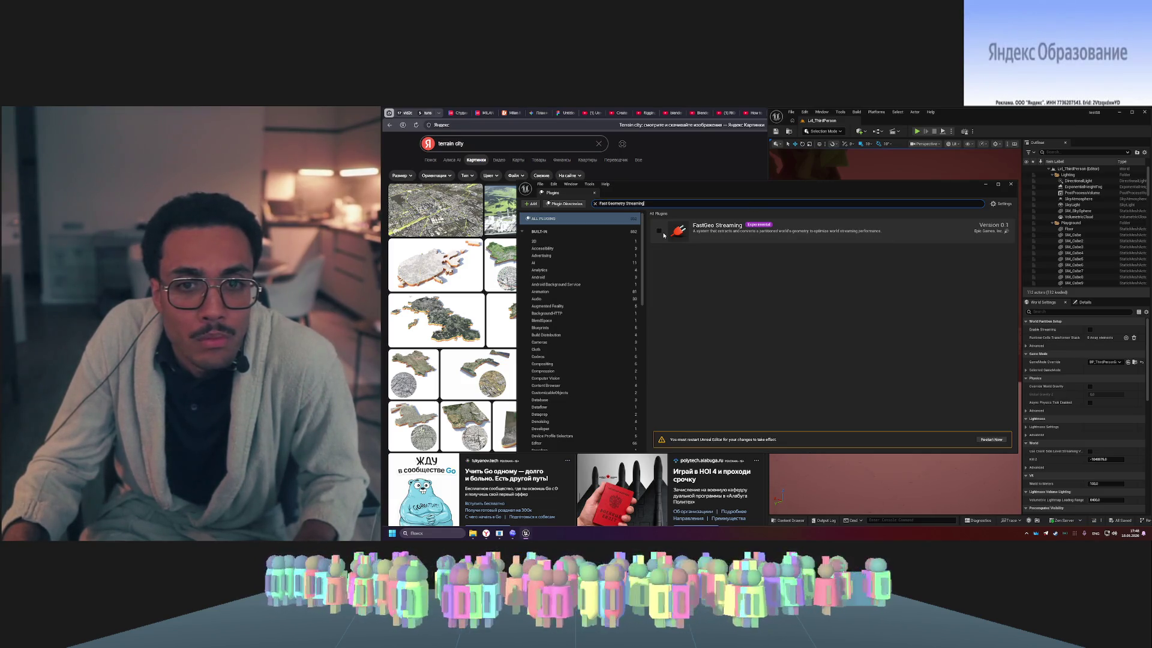
{"action": "left_click", "coordinate": [660, 231]}
{"action": "left_click", "coordinate": [822, 335]}
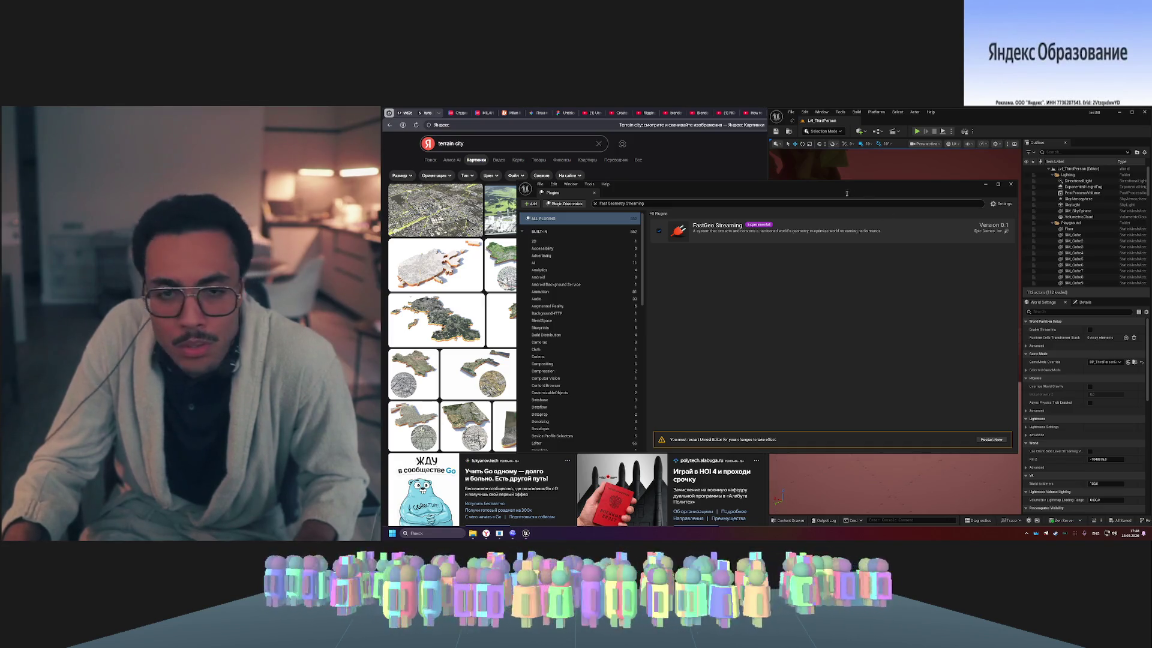
{"action": "triple_click", "coordinate": [800, 203]}
{"action": "type", "text": "MetaHuman"}
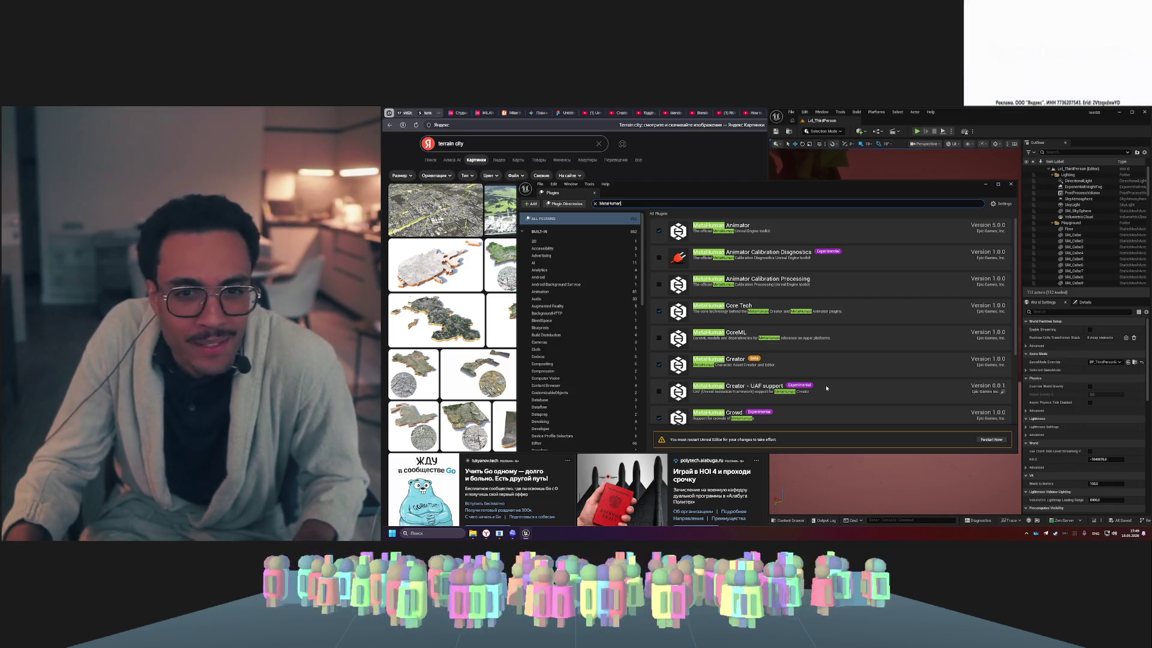
Scroll the MetaHuman plugins, then try a 'quix' search and clear it
{"action": "scroll", "coordinate": [826, 388], "scroll_direction": "down", "scroll_amount": 2}
{"action": "scroll", "coordinate": [826, 386], "scroll_direction": "down", "scroll_amount": 2}
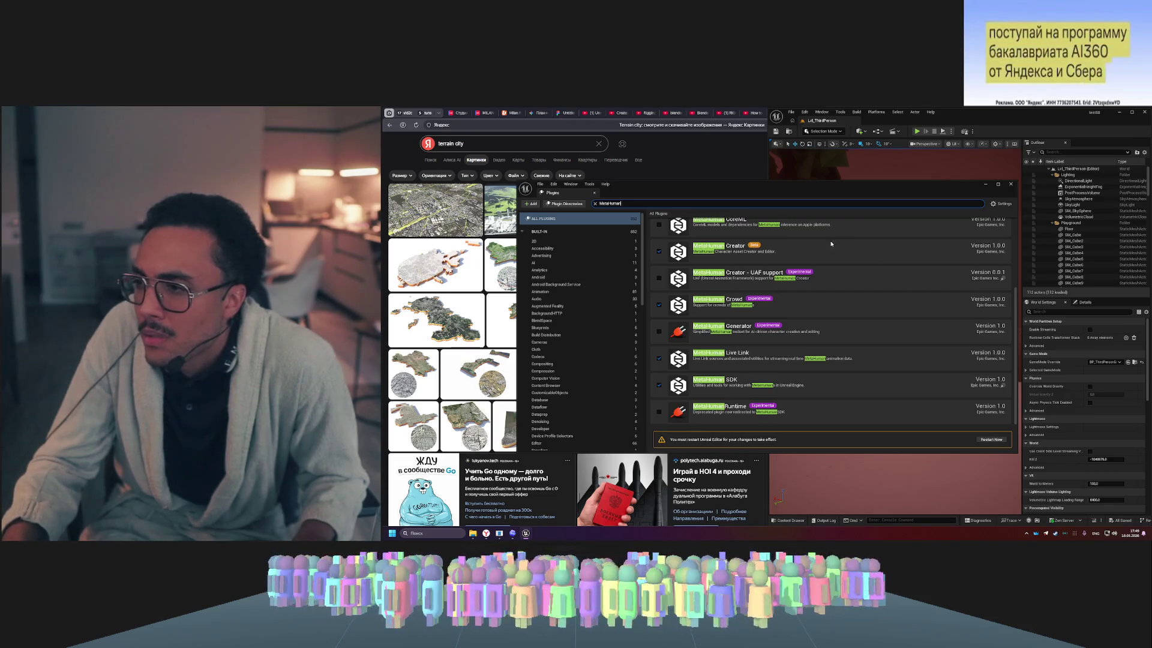
{"action": "double_click", "coordinate": [637, 204]}
{"action": "type", "text": "qui"}
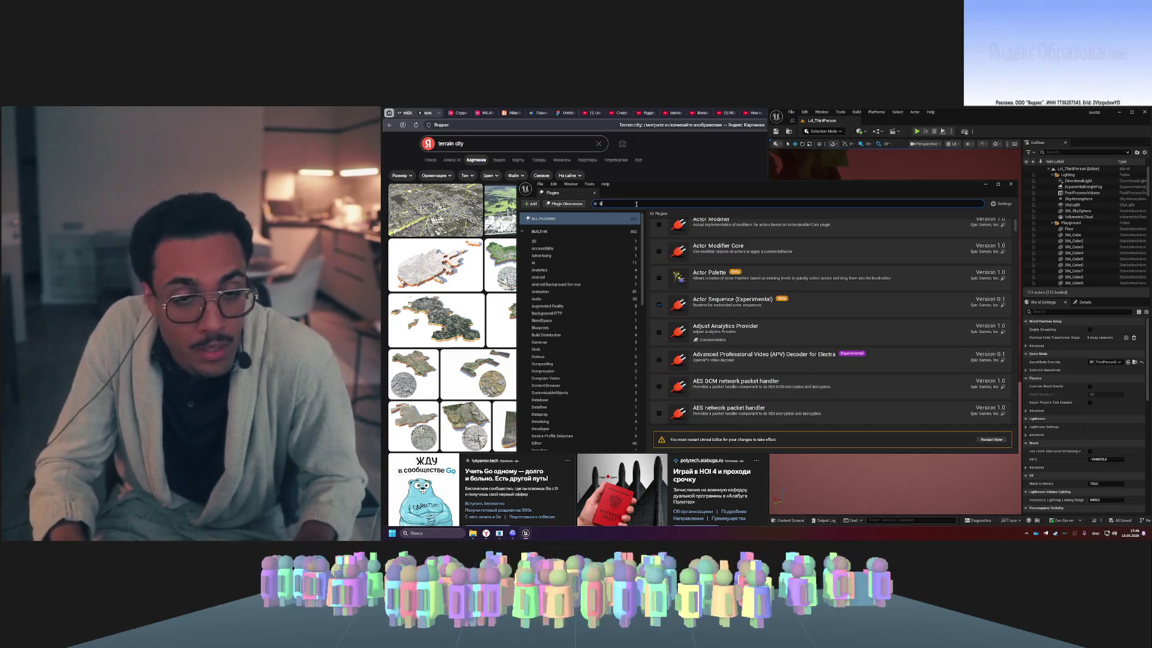
{"action": "type", "text": "x"}
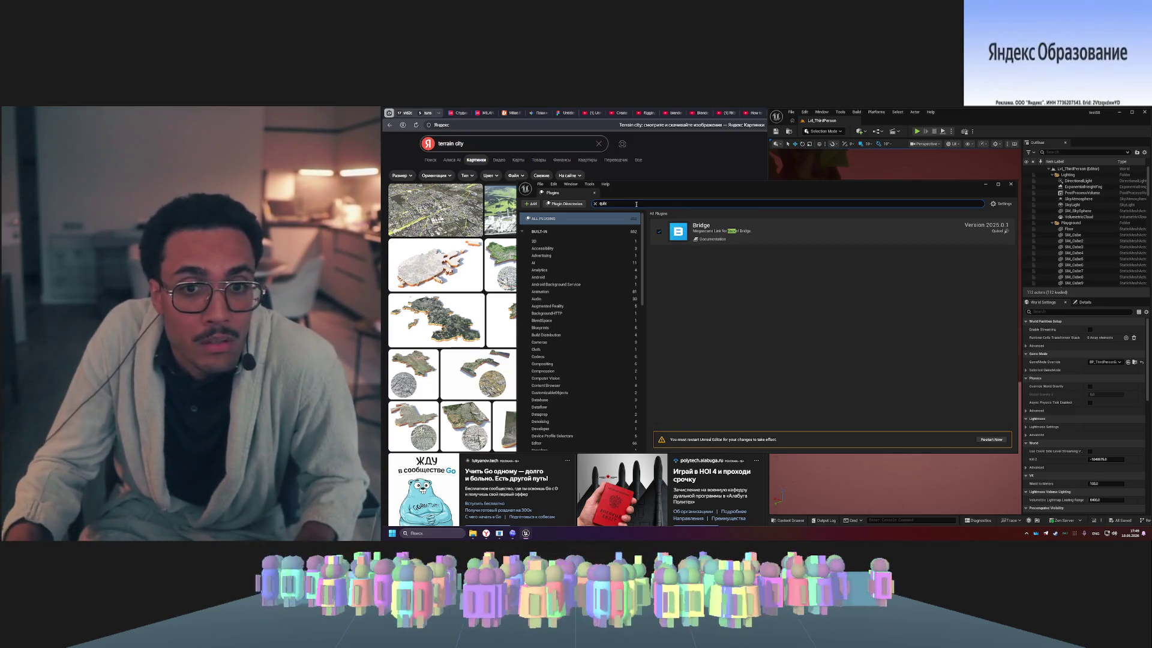
{"action": "key", "text": "BackSpace"}
{"action": "key", "text": "BackSpace"}
{"action": "key", "text": "BackSpace"}
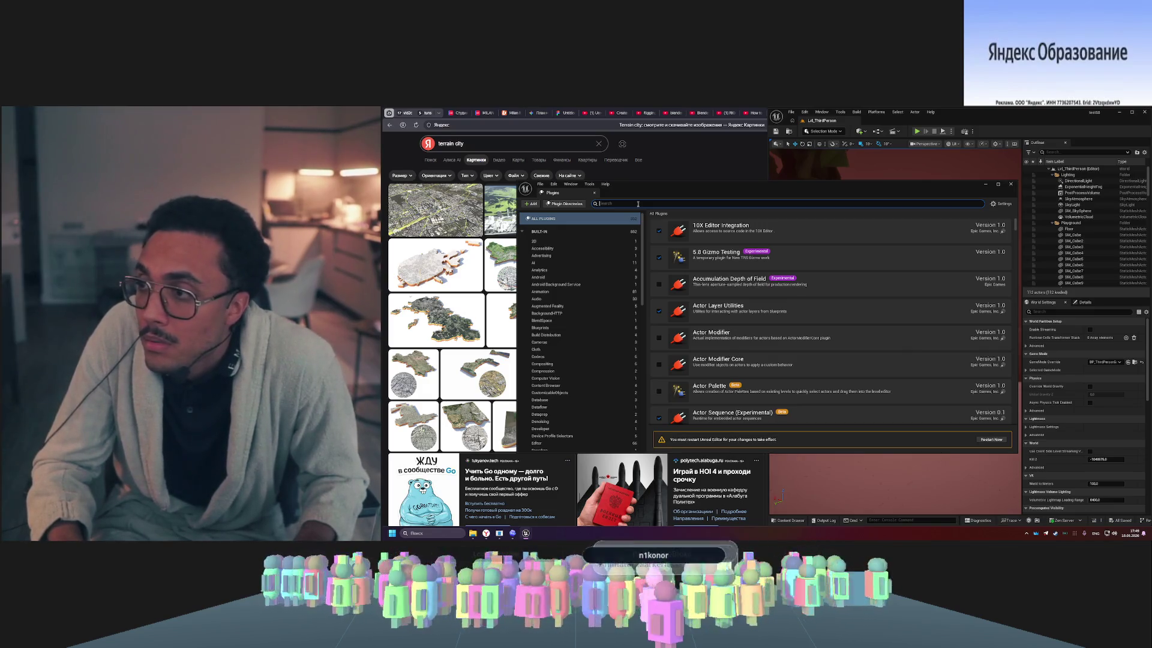
Filter by 'metahuman' again, review the list, and close the Plugins window
{"action": "type", "text": "meta"}
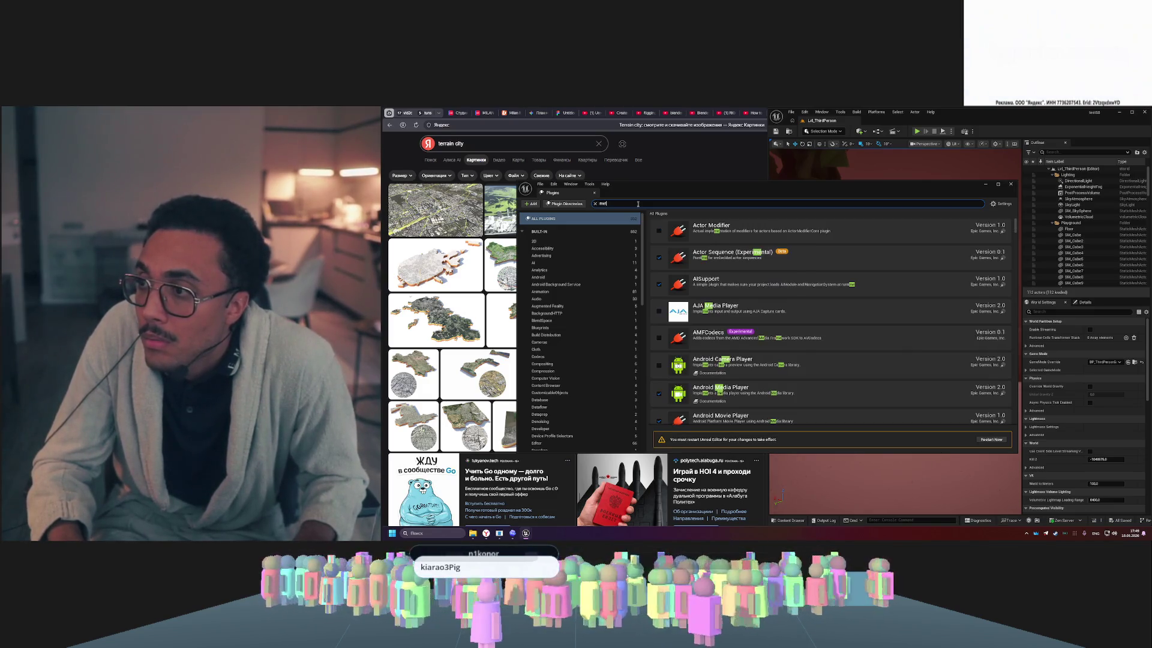
{"action": "type", "text": "human"}
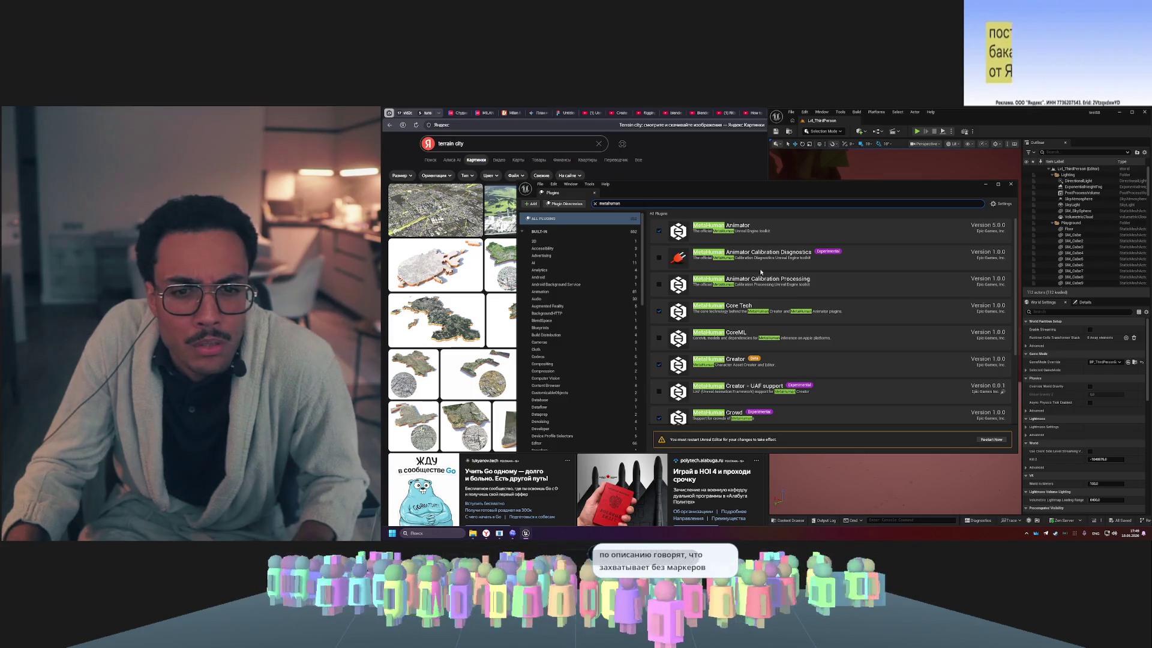
{"action": "scroll", "coordinate": [773, 287], "scroll_direction": "down", "scroll_amount": 4}
{"action": "scroll", "coordinate": [772, 288], "scroll_direction": "up", "scroll_amount": 4}
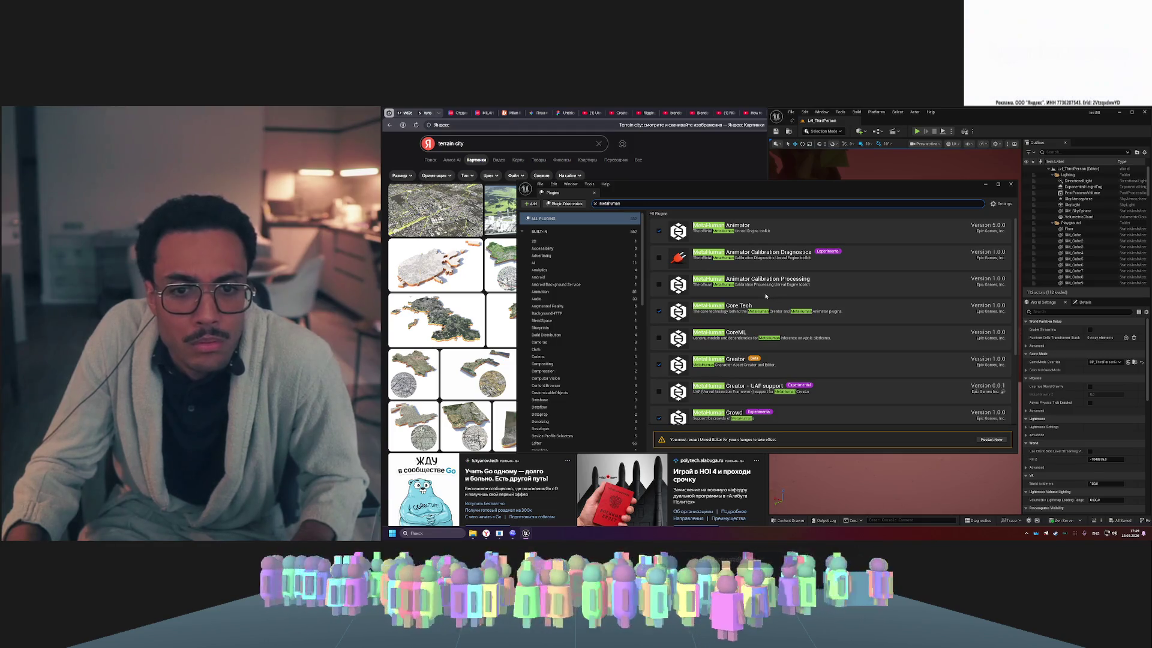
{"action": "scroll", "coordinate": [832, 297], "scroll_direction": "down", "scroll_amount": 4}
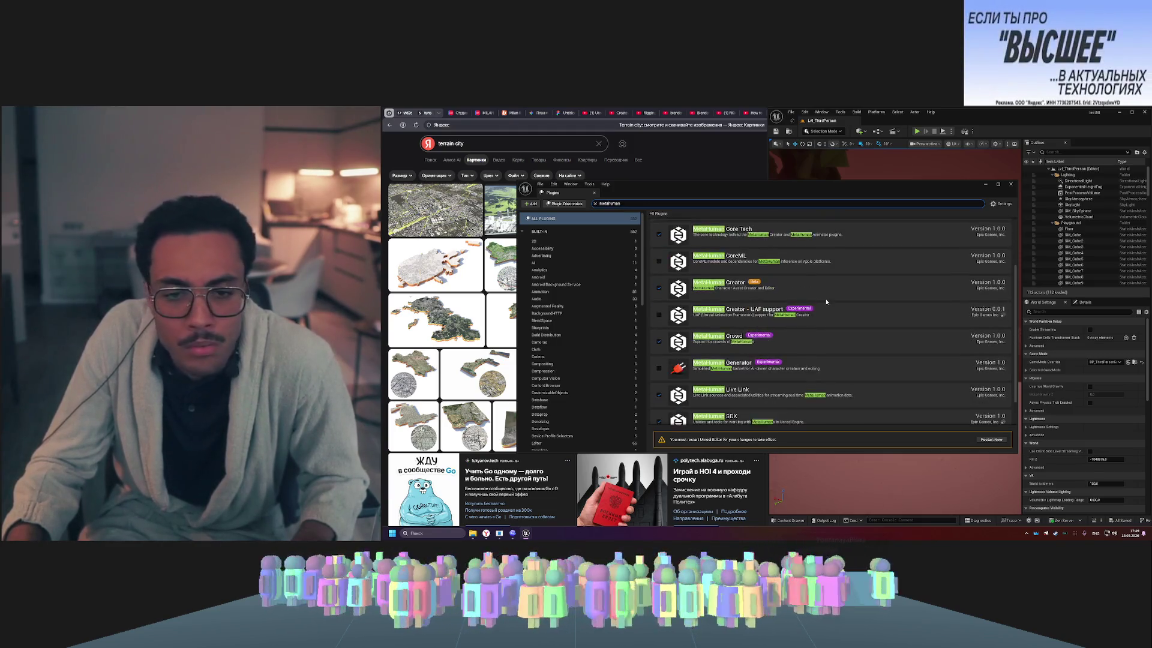
{"action": "scroll", "coordinate": [977, 250], "scroll_direction": "up", "scroll_amount": 4}
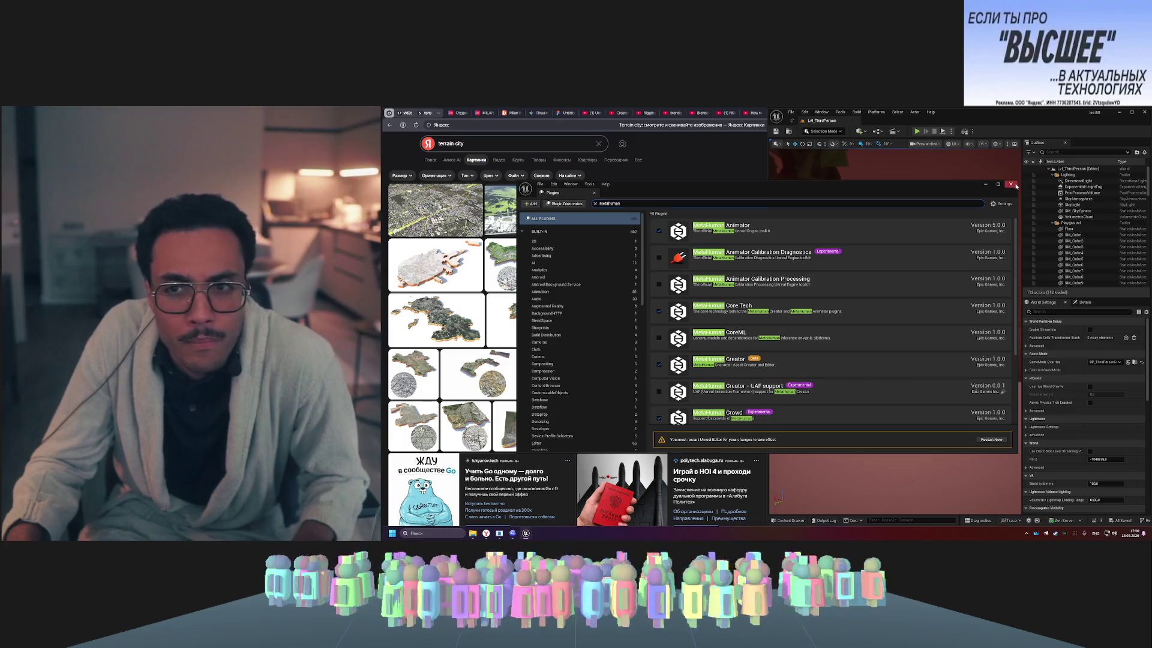
{"action": "left_click", "coordinate": [1013, 185]}
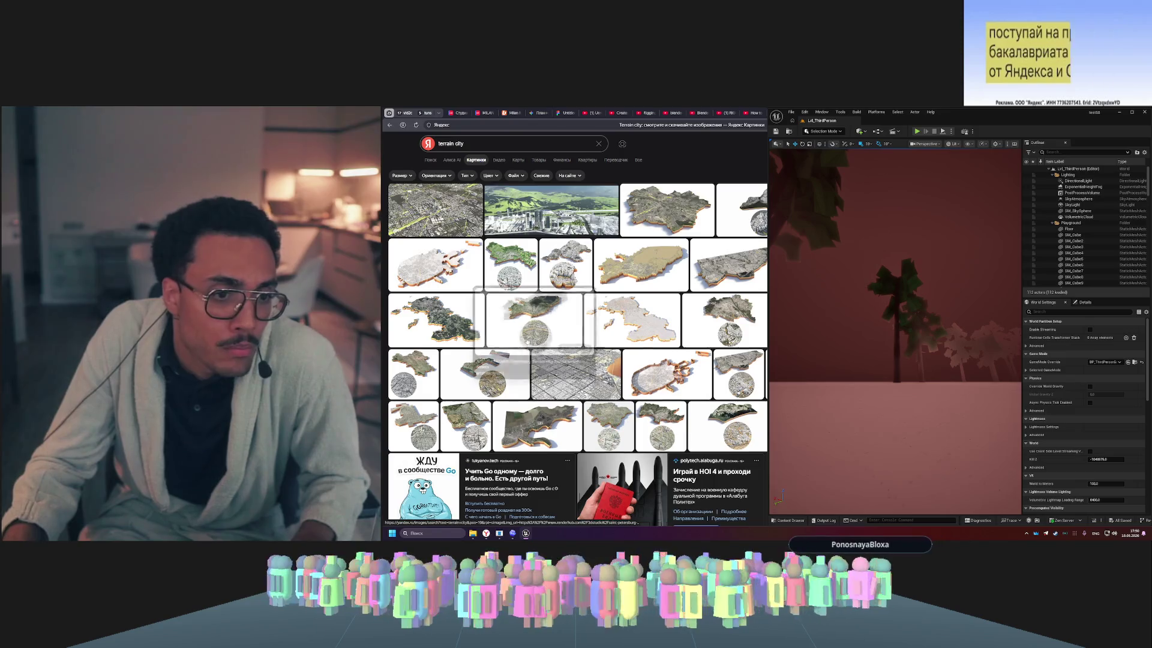
Reopen the Plugins window from the Edit menu
{"action": "scroll", "coordinate": [529, 331], "scroll_direction": "down", "scroll_amount": 10}
{"action": "scroll", "coordinate": [529, 331], "scroll_direction": "down", "scroll_amount": 3}
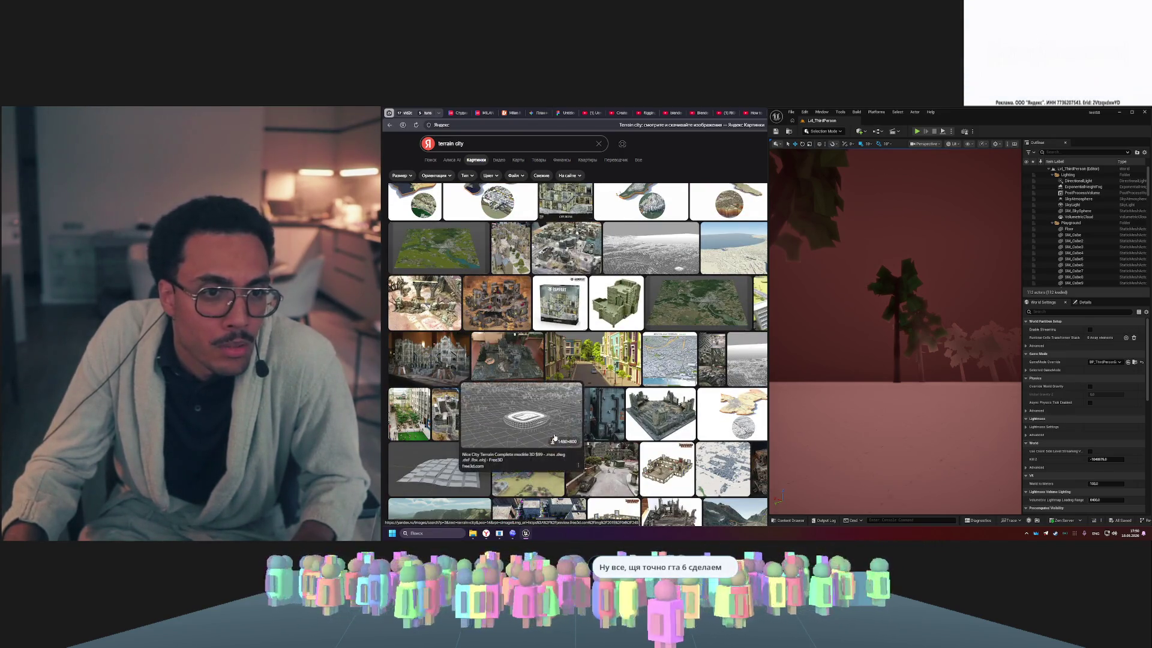
{"action": "mouse_move", "coordinate": [497, 305]}
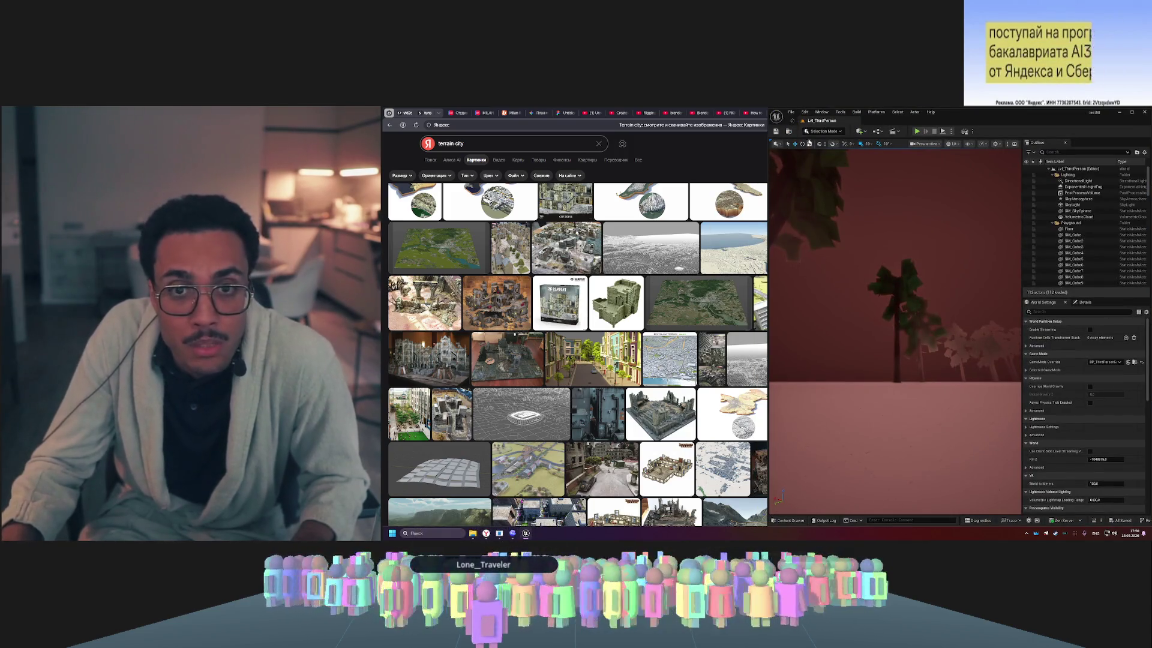
{"action": "left_click", "coordinate": [805, 112]}
{"action": "left_click", "coordinate": [822, 211]}
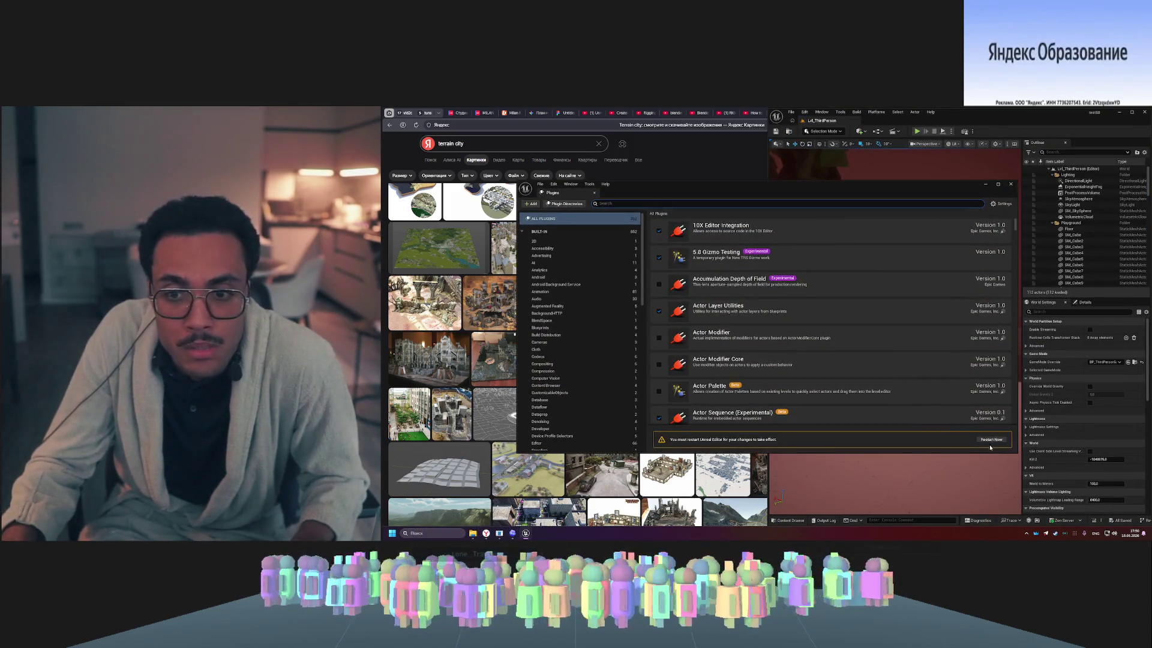
Restart the editor to apply plugin changes, then close the Message Log and minimize Unreal
{"action": "left_click", "coordinate": [991, 440]}
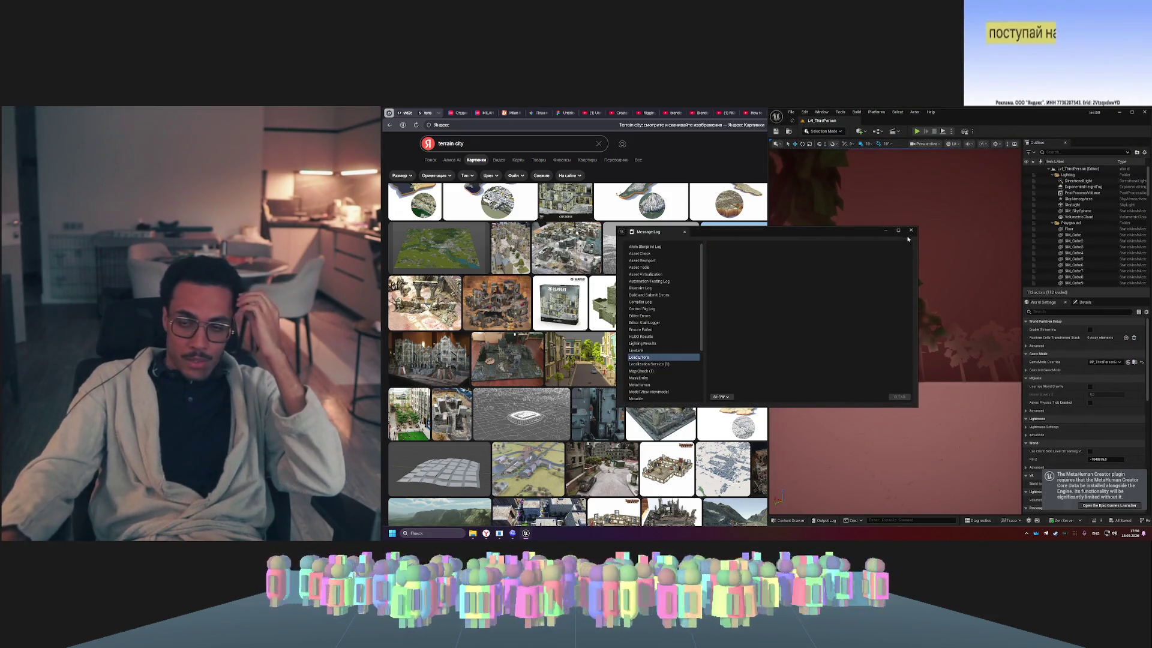
{"action": "left_click", "coordinate": [910, 231]}
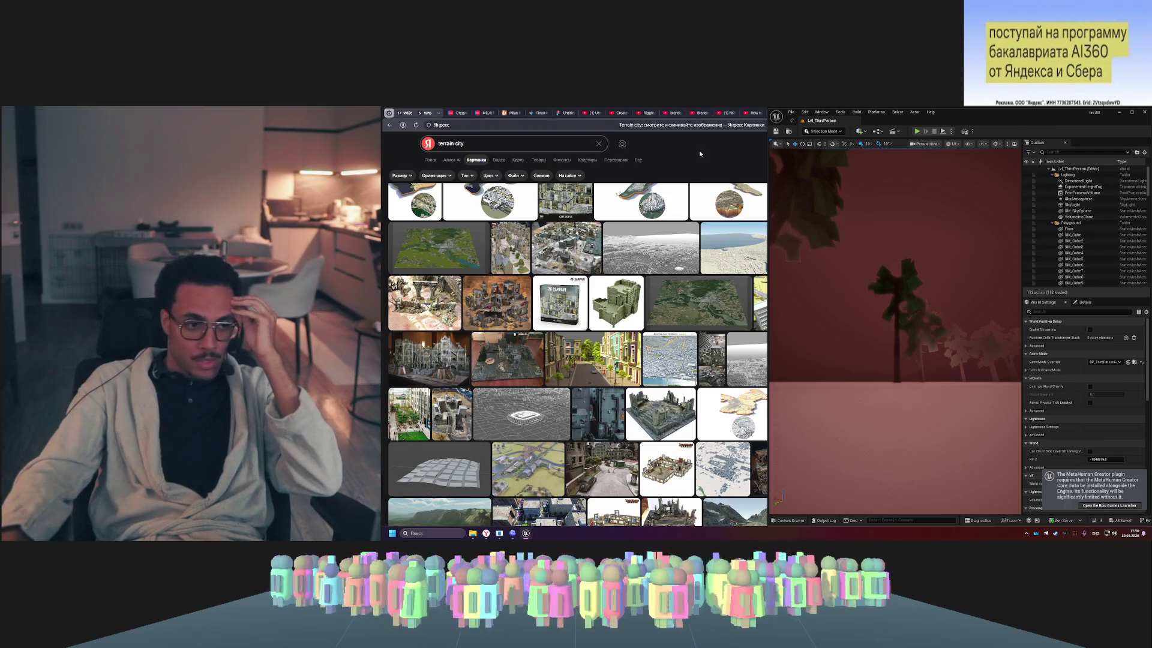
{"action": "left_click", "coordinate": [699, 154]}
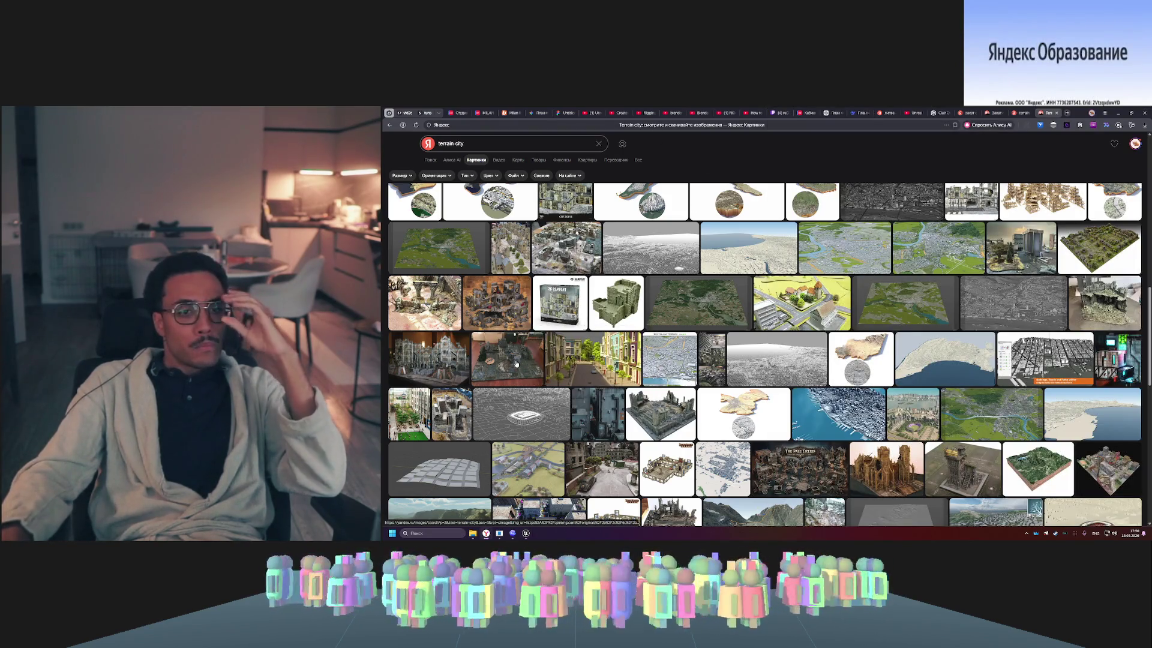
View the tabletop ruins image full size, then close the enlarged preview
{"action": "left_click", "coordinate": [516, 364]}
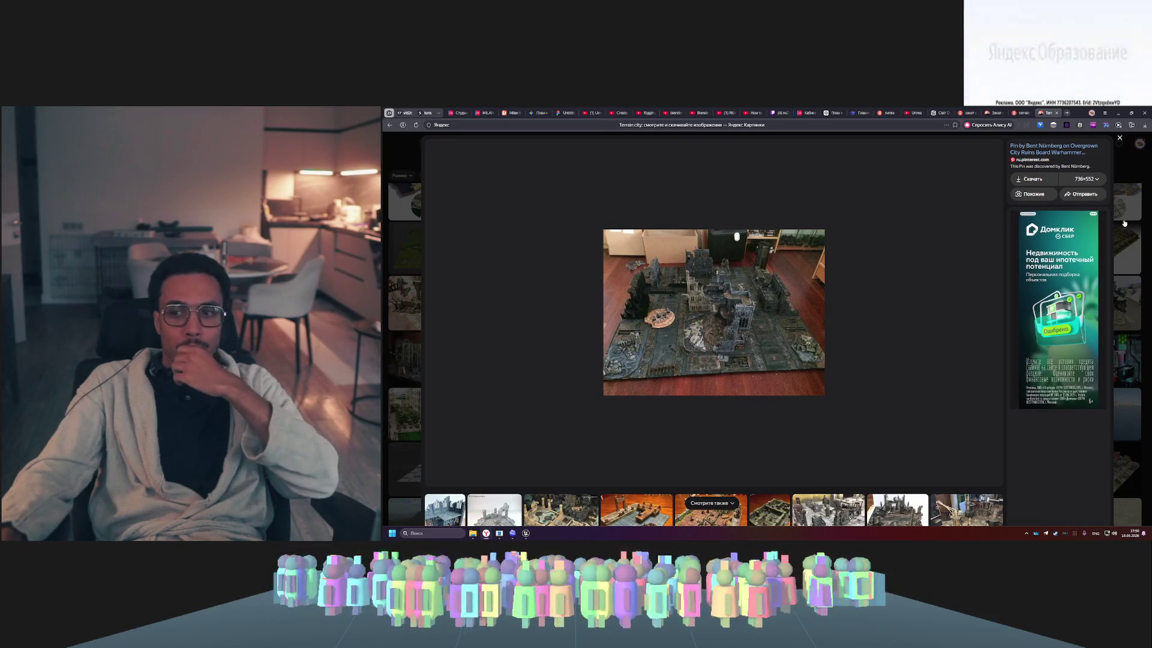
{"action": "left_click", "coordinate": [848, 273]}
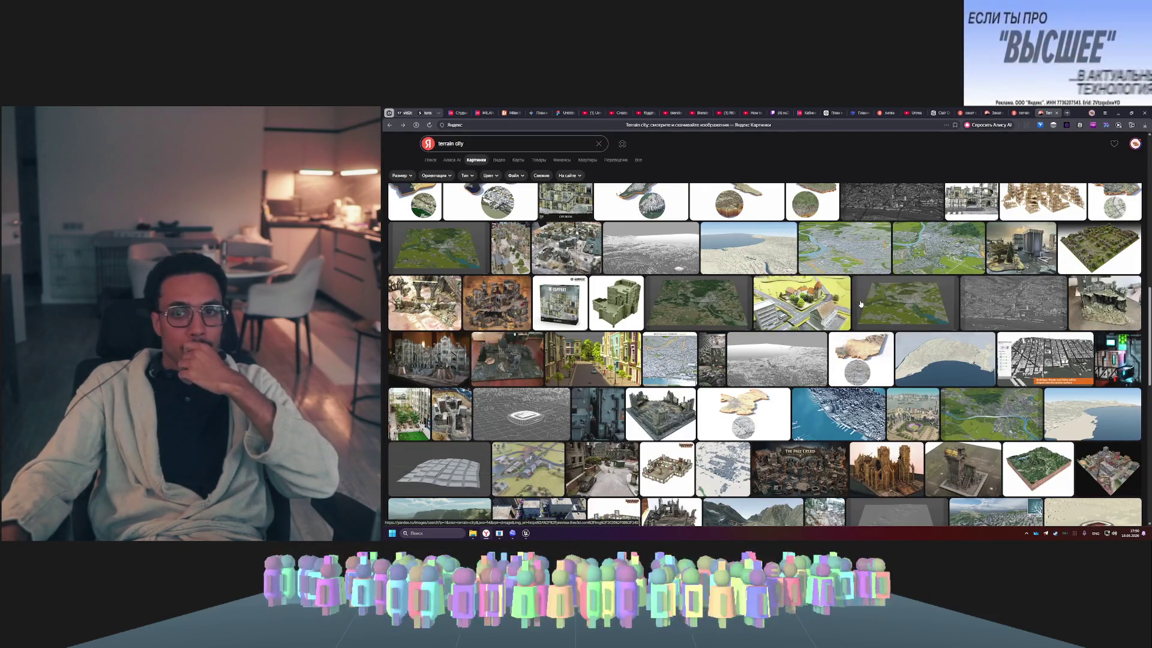
{"action": "scroll", "coordinate": [858, 294], "scroll_direction": "up", "scroll_amount": 5}
{"action": "scroll", "coordinate": [859, 299], "scroll_direction": "up", "scroll_amount": 5}
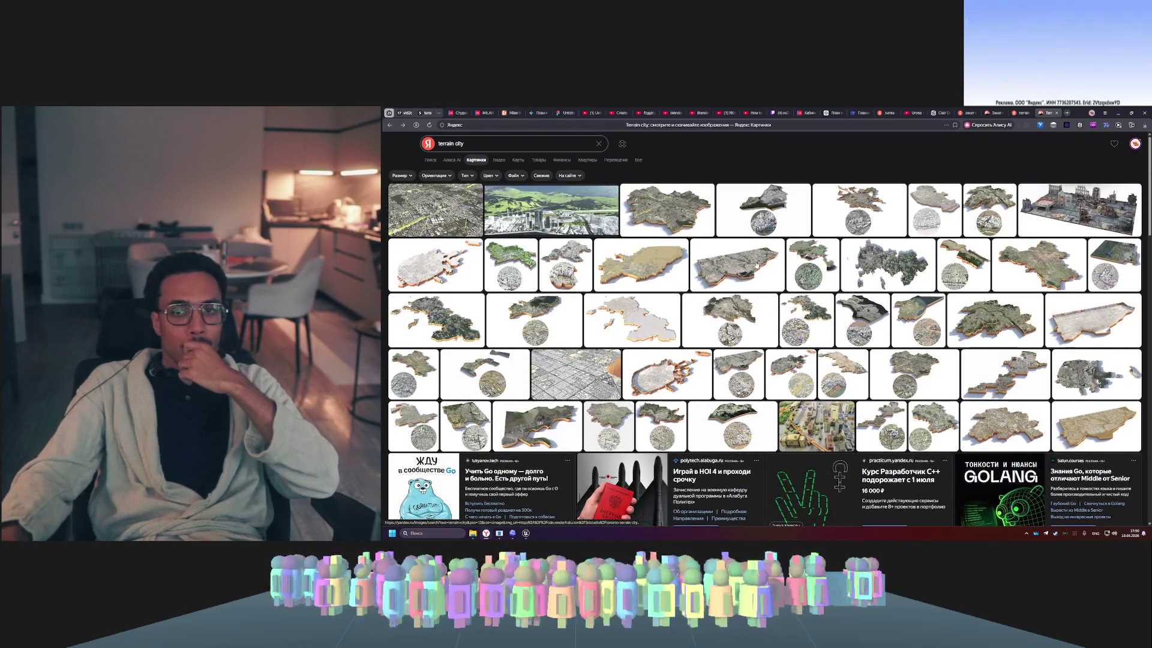
{"action": "mouse_move", "coordinate": [754, 264]}
Browse more terrain city thumbnails, then bring the test58 Unreal Editor forward
{"action": "scroll", "coordinate": [752, 264], "scroll_direction": "down", "scroll_amount": 10}
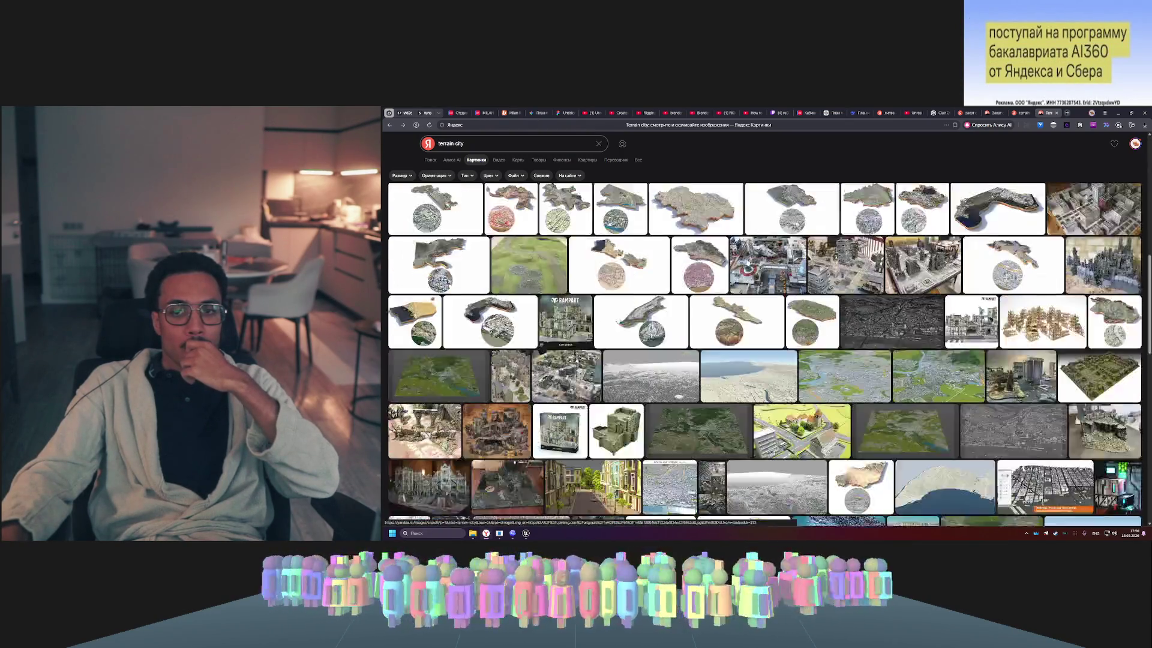
{"action": "scroll", "coordinate": [745, 261], "scroll_direction": "down", "scroll_amount": 3}
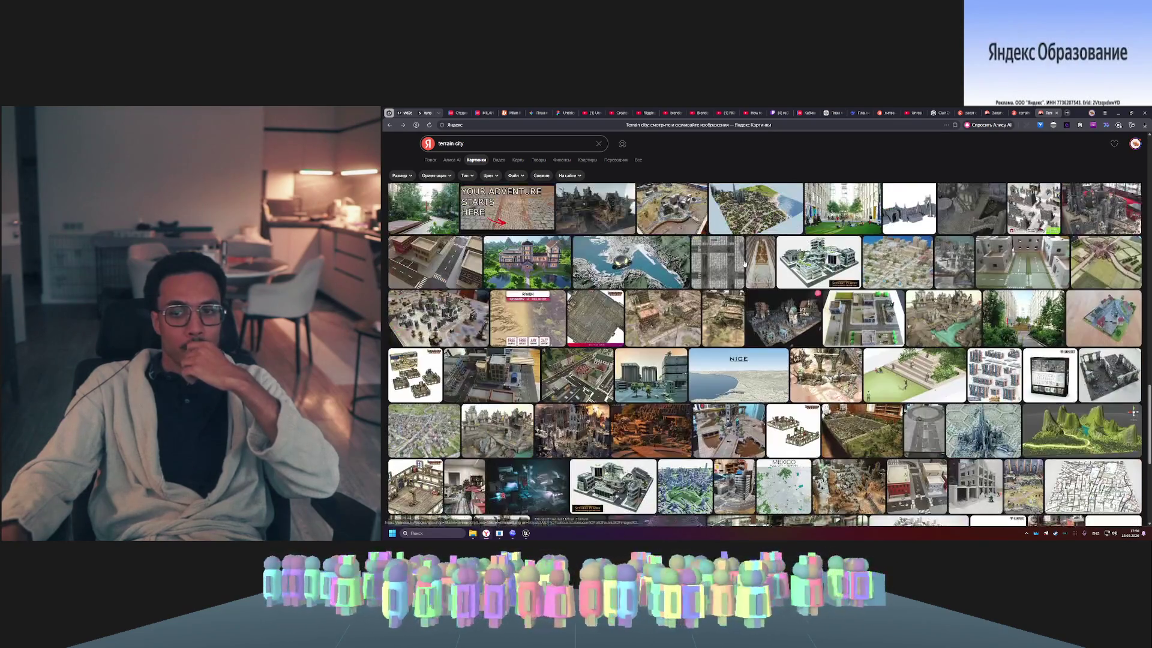
{"action": "scroll", "coordinate": [740, 280], "scroll_direction": "down", "scroll_amount": 3}
{"action": "mouse_move", "coordinate": [753, 334]}
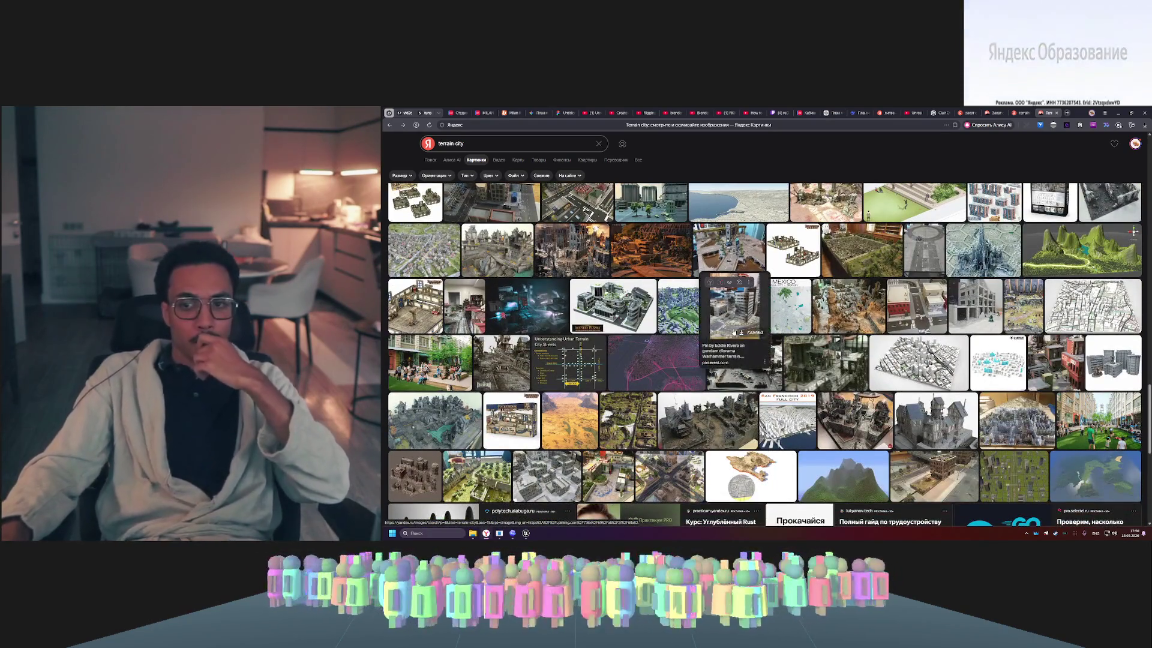
{"action": "scroll", "coordinate": [696, 310], "scroll_direction": "down", "scroll_amount": 2}
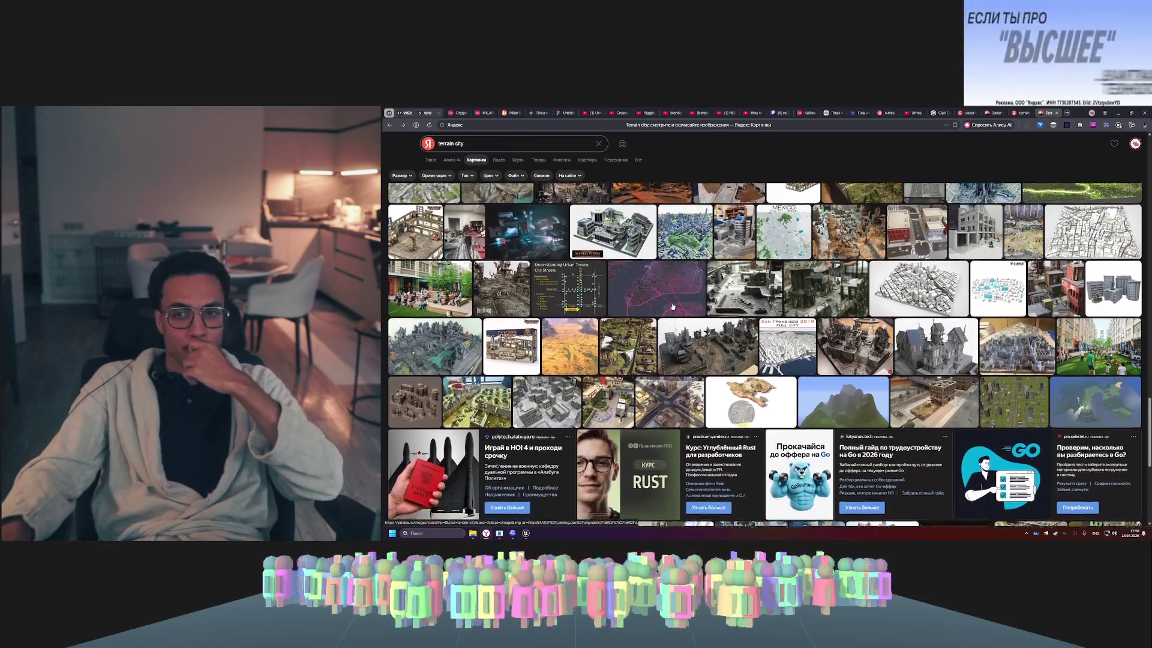
{"action": "mouse_move", "coordinate": [669, 308]}
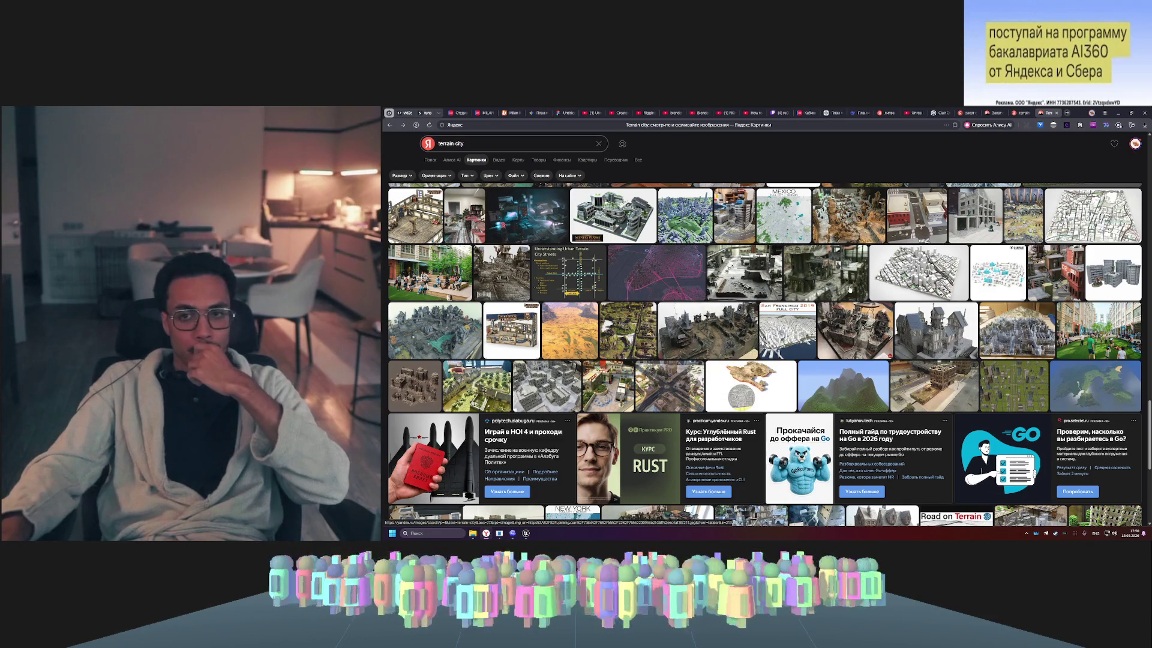
{"action": "mouse_move", "coordinate": [892, 275]}
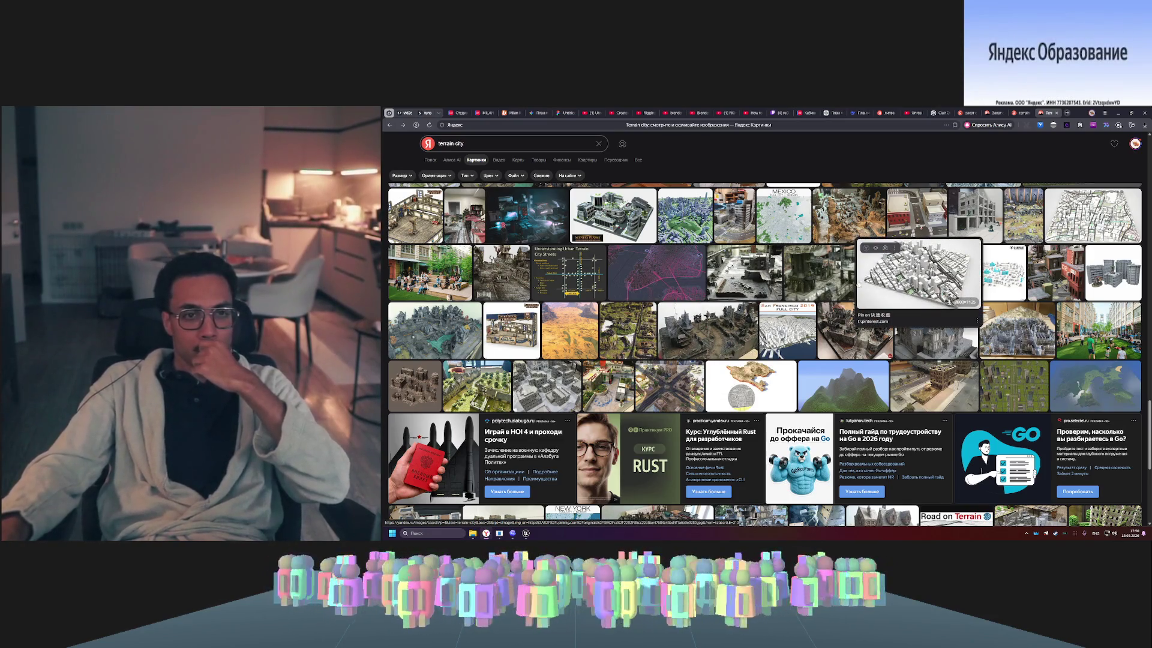
{"action": "mouse_move", "coordinate": [853, 282]}
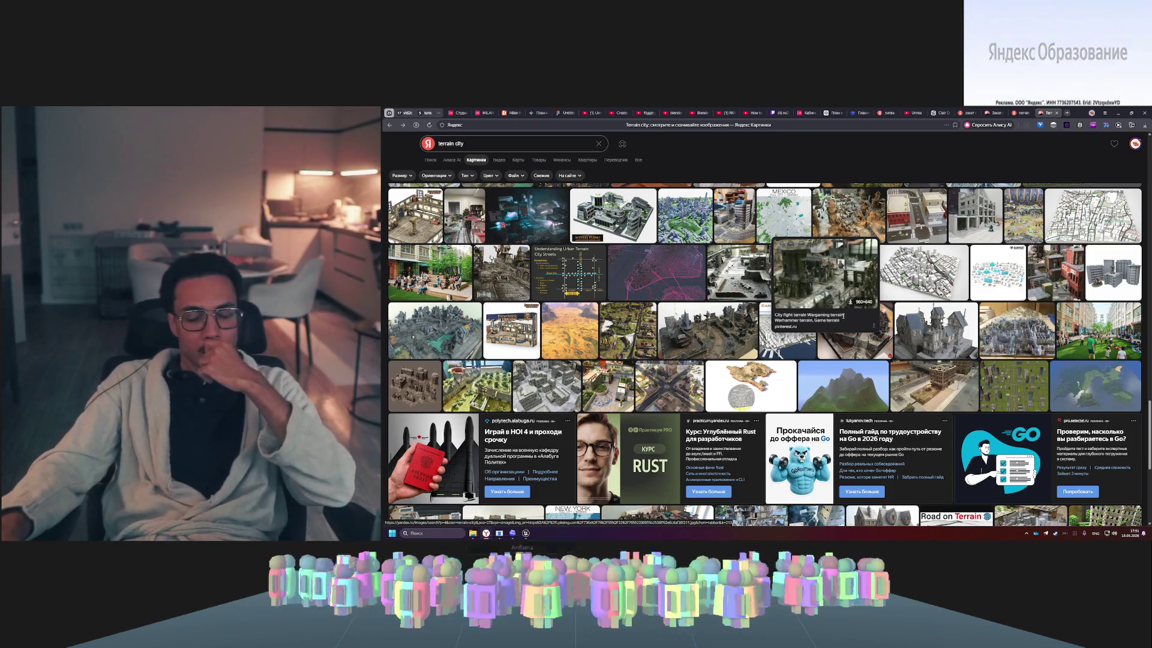
{"action": "mouse_move", "coordinate": [834, 338]}
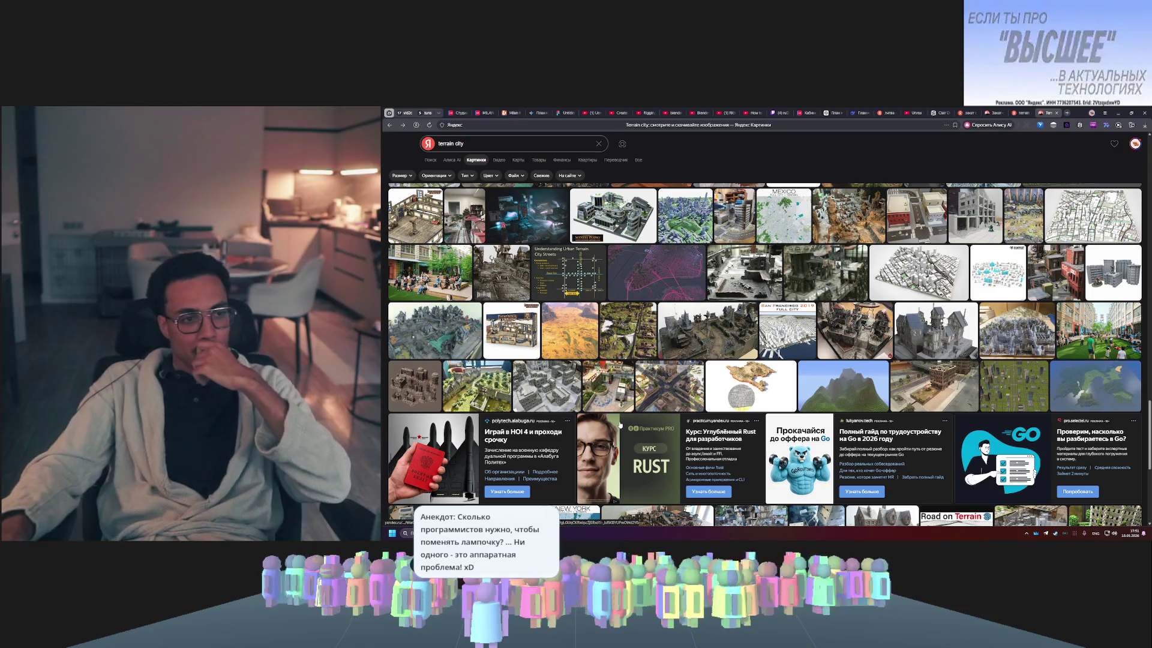
{"action": "left_click", "coordinate": [525, 534]}
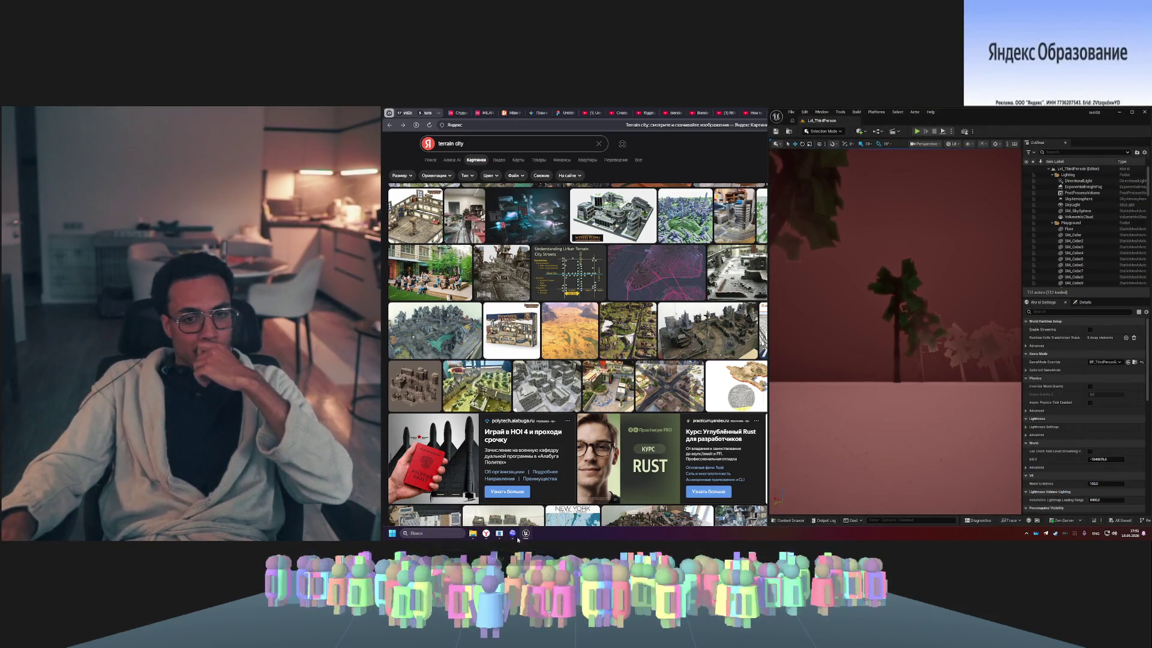
{"action": "left_click", "coordinate": [513, 534]}
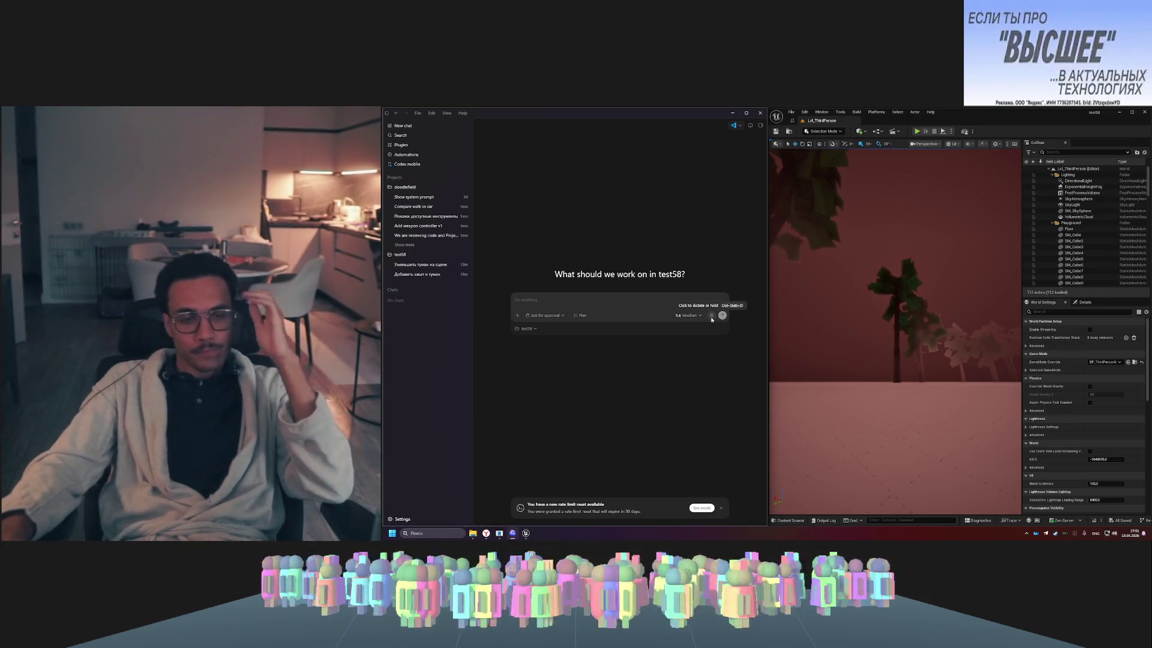
{"action": "left_click", "coordinate": [712, 318]}
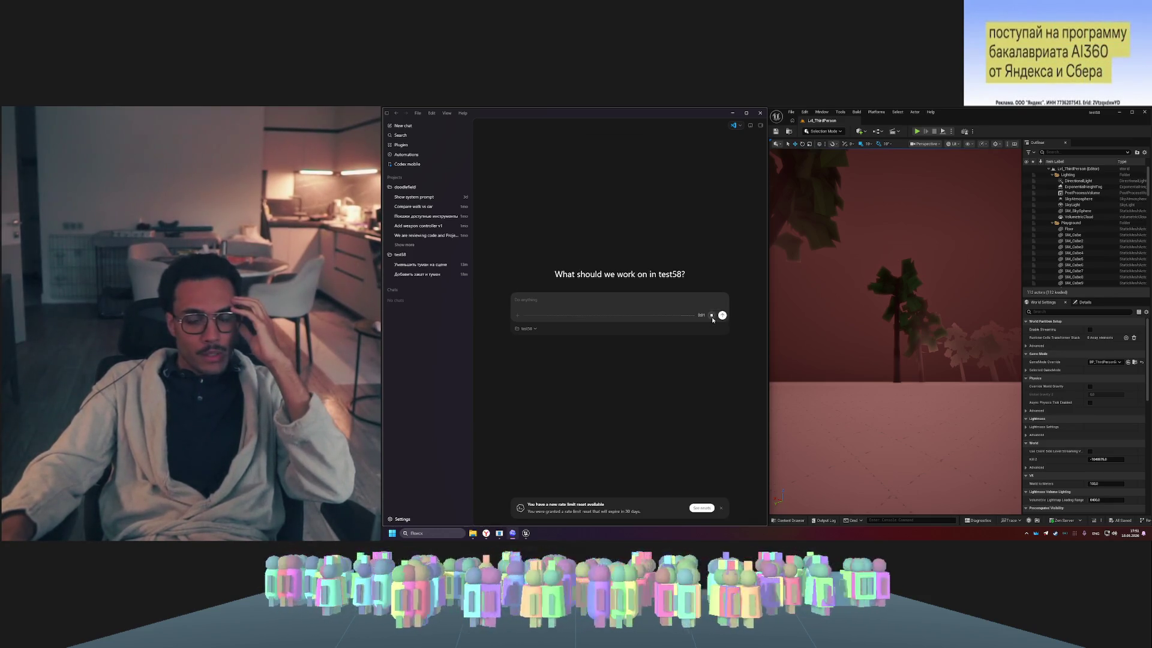
{"action": "left_click", "coordinate": [486, 533]}
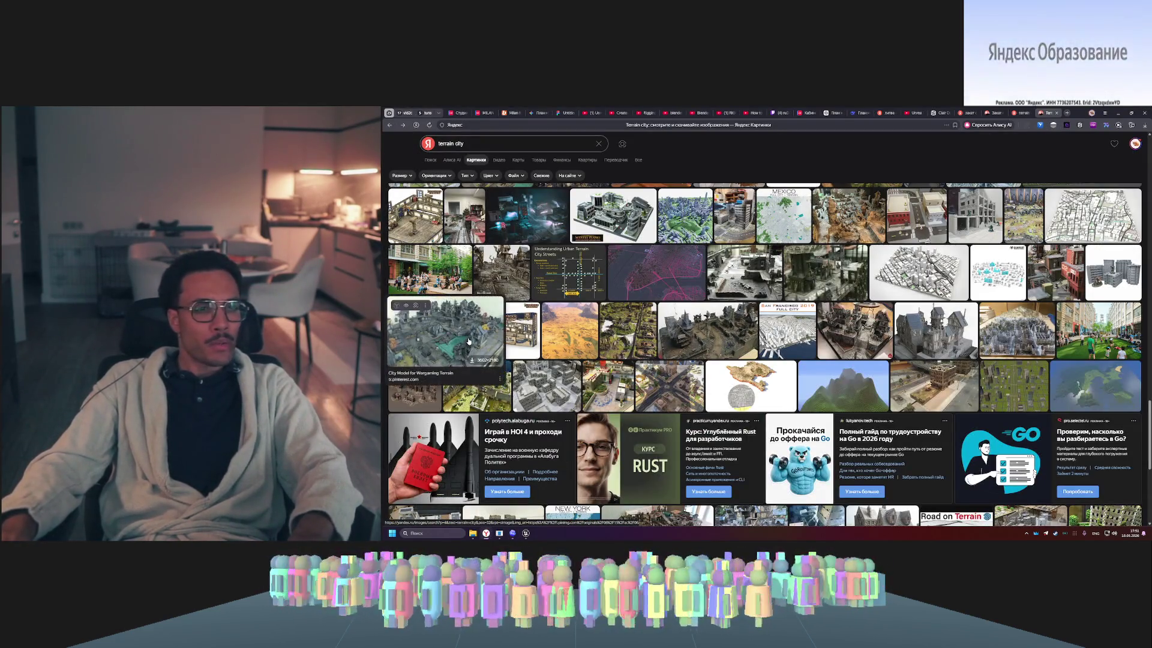
{"action": "mouse_move", "coordinate": [1017, 334]}
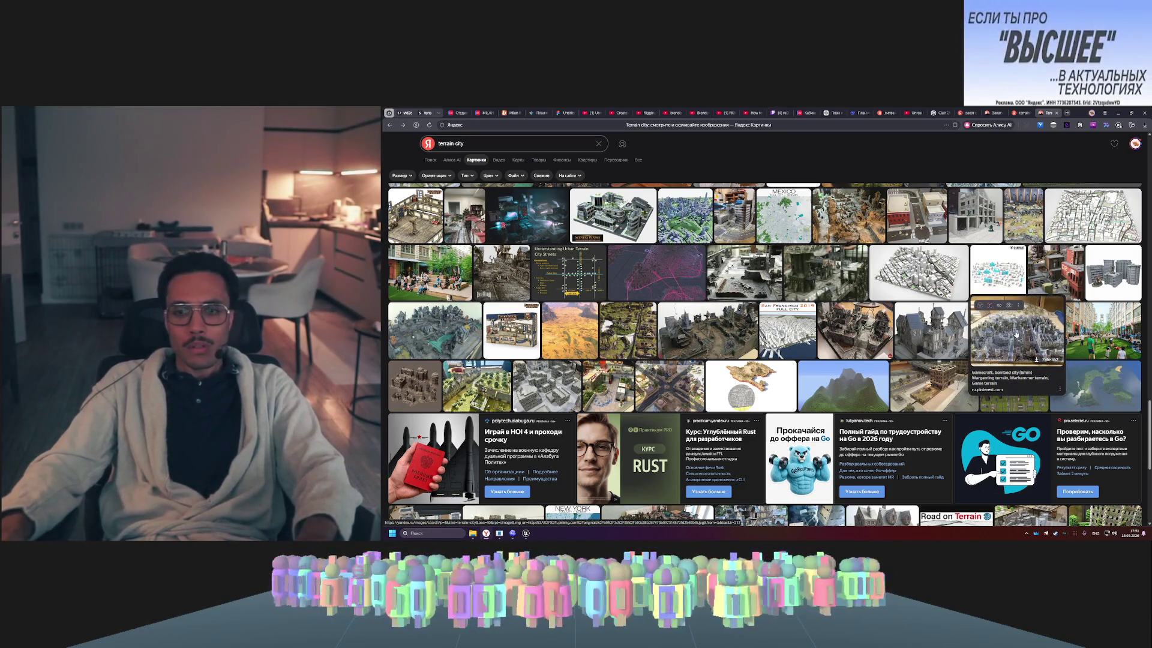
{"action": "scroll", "coordinate": [1016, 335], "scroll_direction": "down", "scroll_amount": 3}
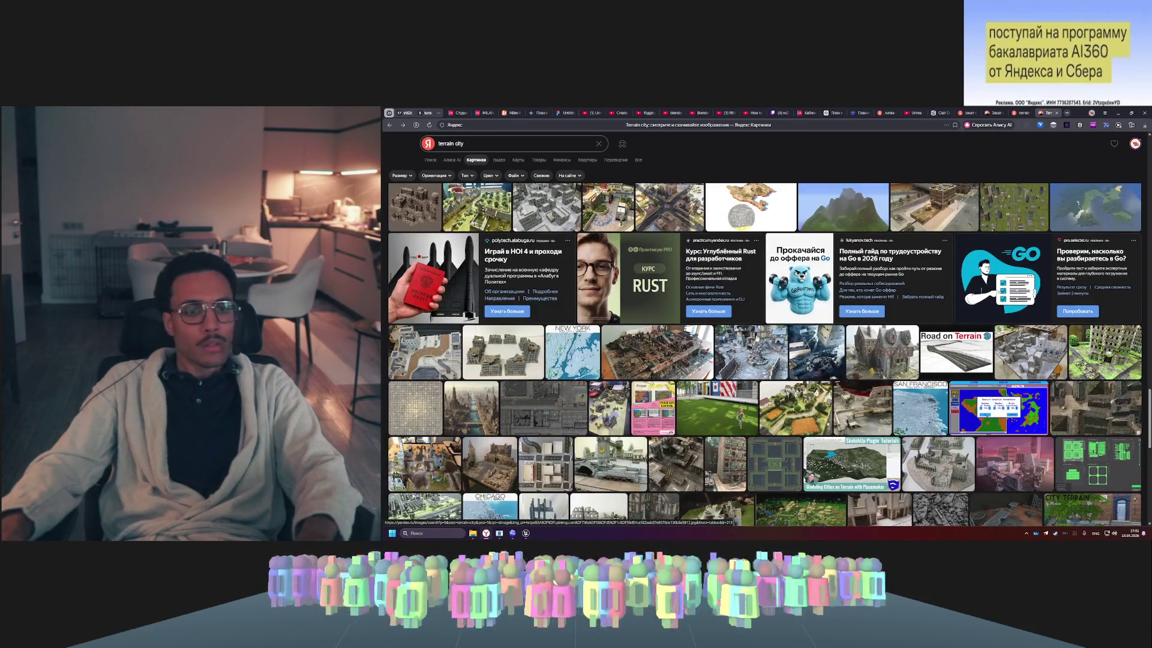
{"action": "mouse_move", "coordinate": [651, 358]}
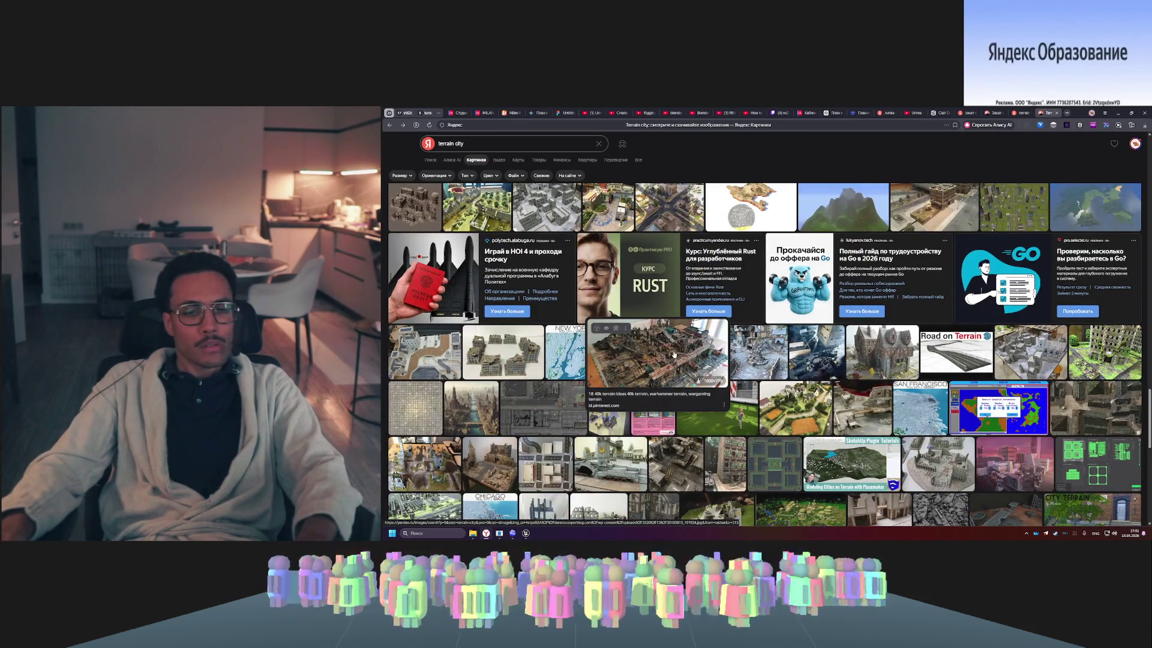
{"action": "scroll", "coordinate": [674, 354], "scroll_direction": "down", "scroll_amount": 1}
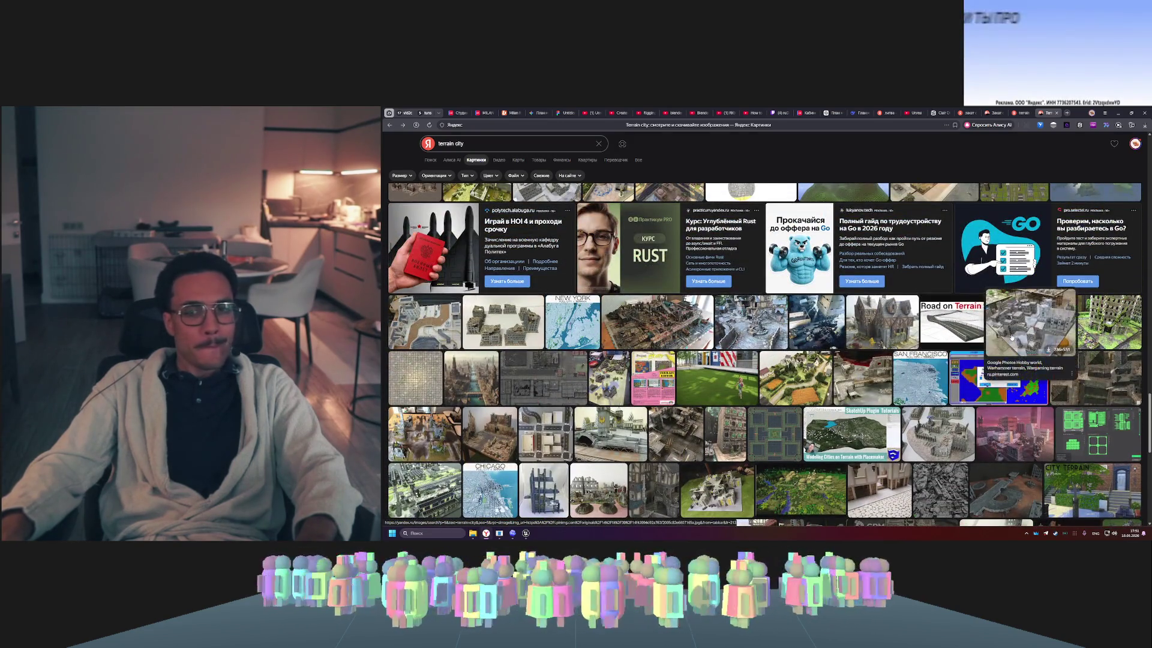
{"action": "left_click", "coordinate": [1029, 324]}
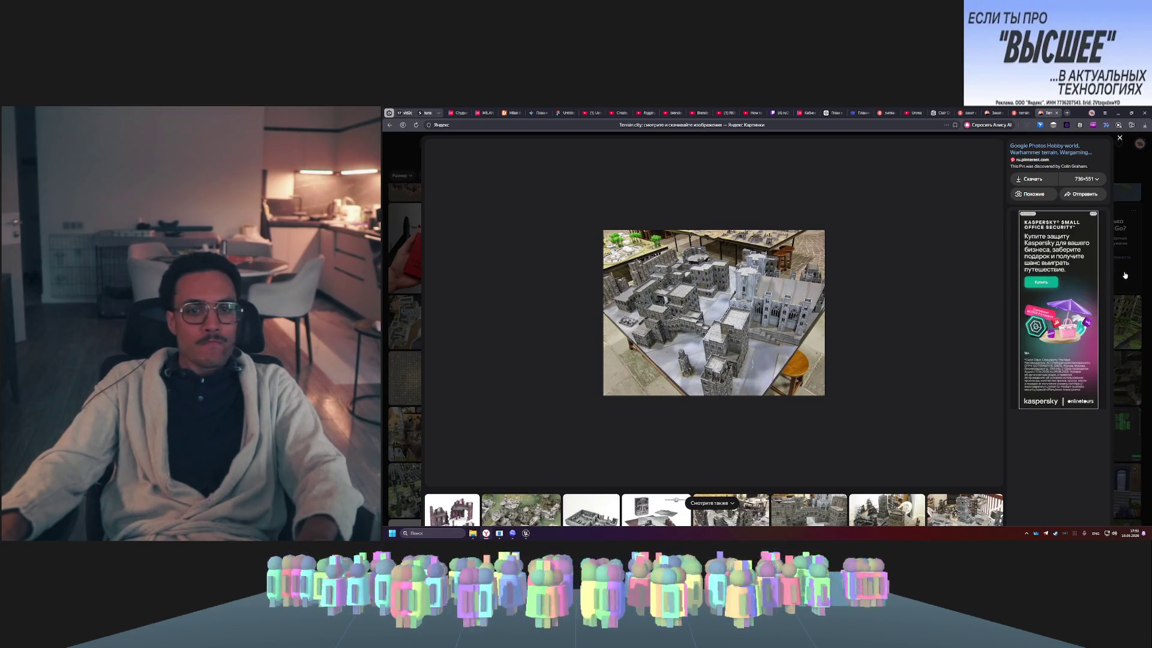
{"action": "left_click", "coordinate": [1125, 274]}
{"action": "scroll", "coordinate": [498, 293], "scroll_direction": "down", "scroll_amount": 3}
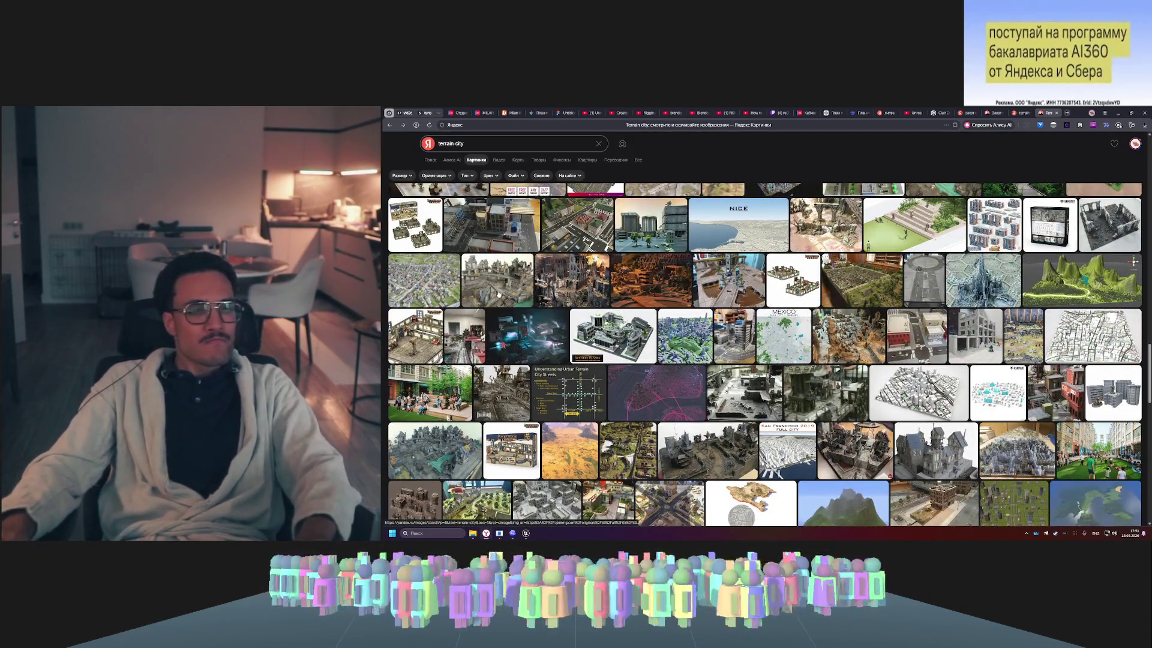
{"action": "scroll", "coordinate": [498, 293], "scroll_direction": "down", "scroll_amount": 3}
{"action": "scroll", "coordinate": [540, 306], "scroll_direction": "down", "scroll_amount": 3}
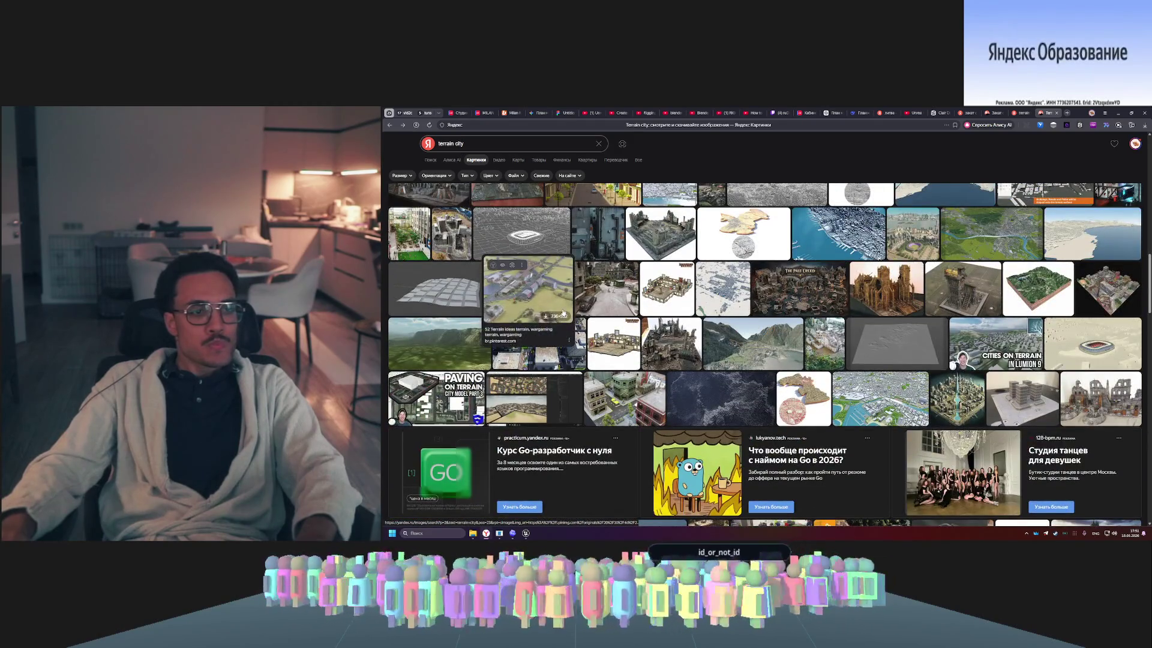
{"action": "scroll", "coordinate": [562, 313], "scroll_direction": "up", "scroll_amount": 3}
{"action": "scroll", "coordinate": [563, 311], "scroll_direction": "down", "scroll_amount": 5}
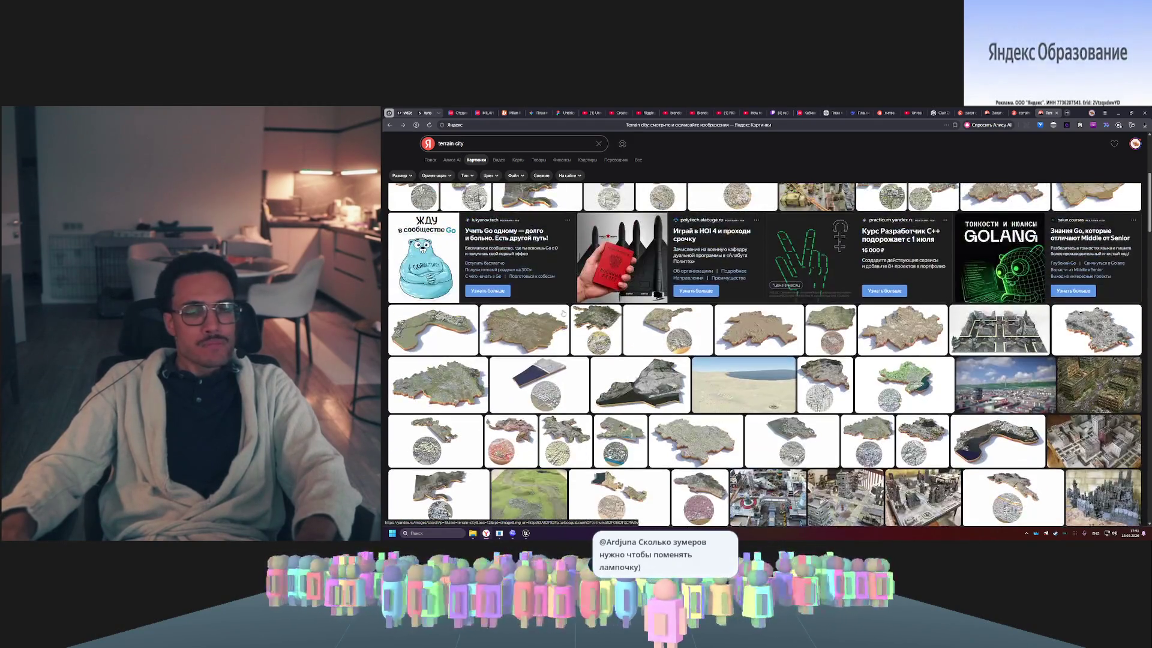
{"action": "scroll", "coordinate": [563, 311], "scroll_direction": "up", "scroll_amount": 3}
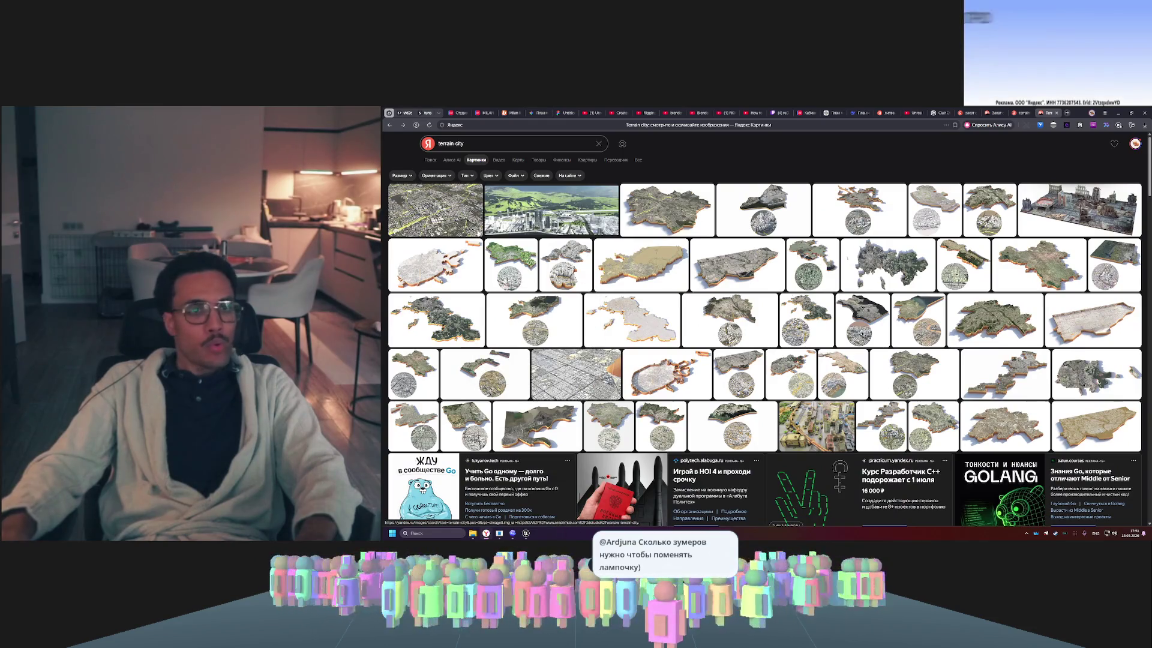
{"action": "mouse_move", "coordinate": [463, 218]}
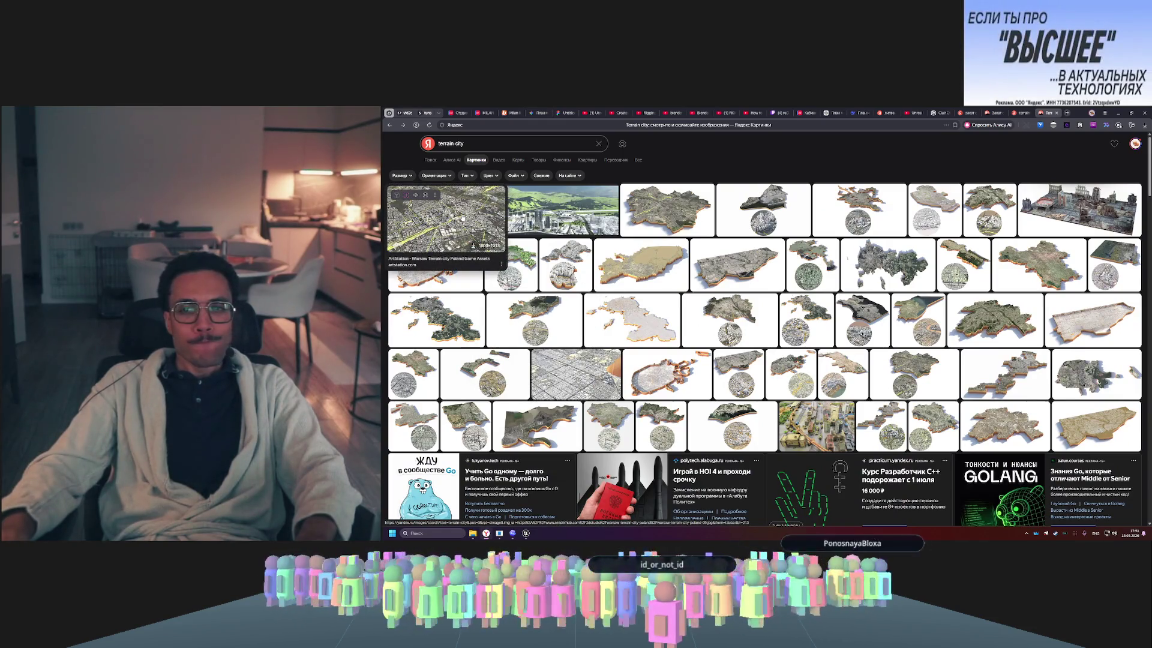
{"action": "left_click", "coordinate": [462, 219]}
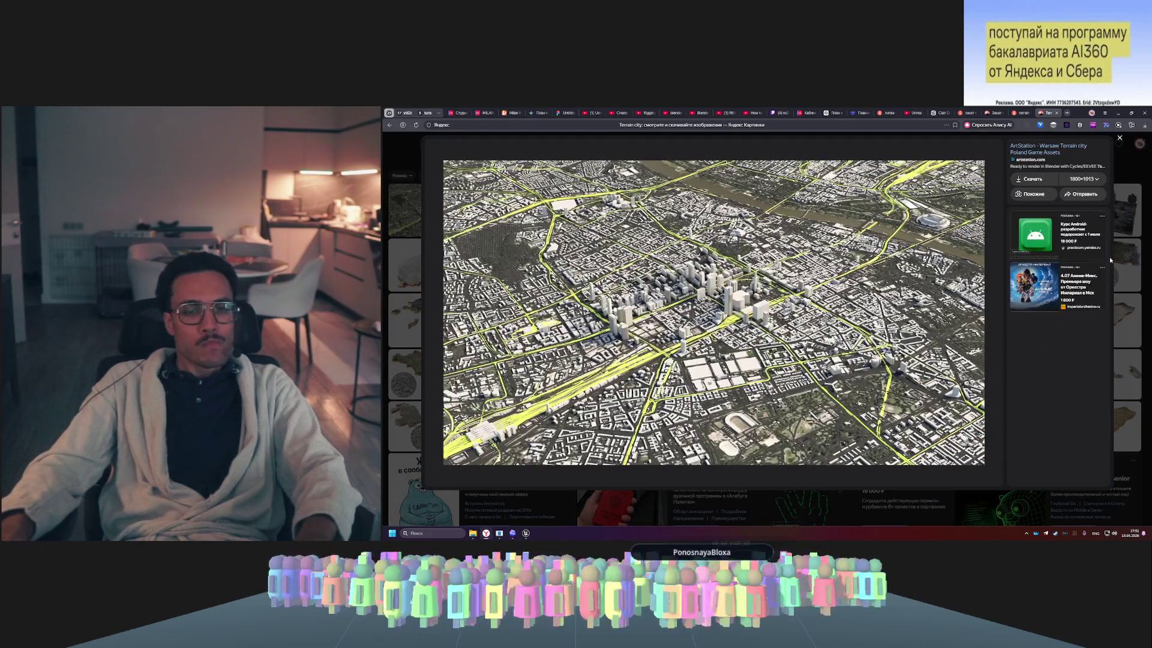
{"action": "left_click", "coordinate": [1120, 221]}
{"action": "scroll", "coordinate": [645, 348], "scroll_direction": "down", "scroll_amount": 5}
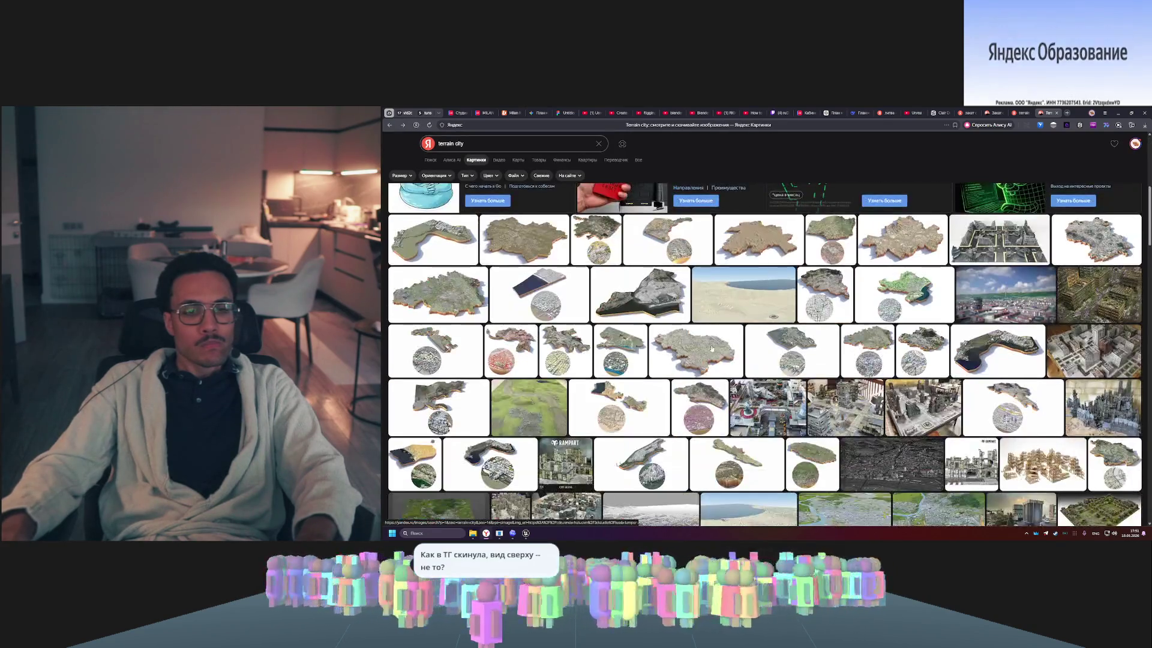
{"action": "mouse_move", "coordinate": [645, 348]}
{"action": "scroll", "coordinate": [646, 348], "scroll_direction": "down", "scroll_amount": 5}
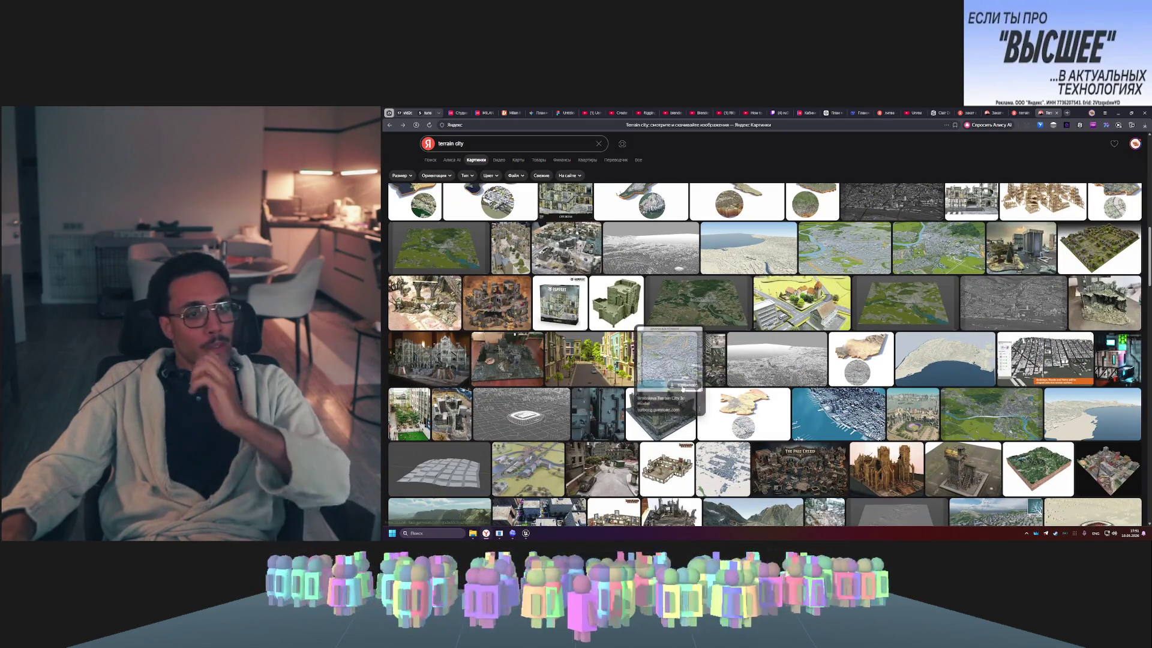
{"action": "scroll", "coordinate": [616, 332], "scroll_direction": "down", "scroll_amount": 2}
{"action": "scroll", "coordinate": [616, 332], "scroll_direction": "down", "scroll_amount": 10}
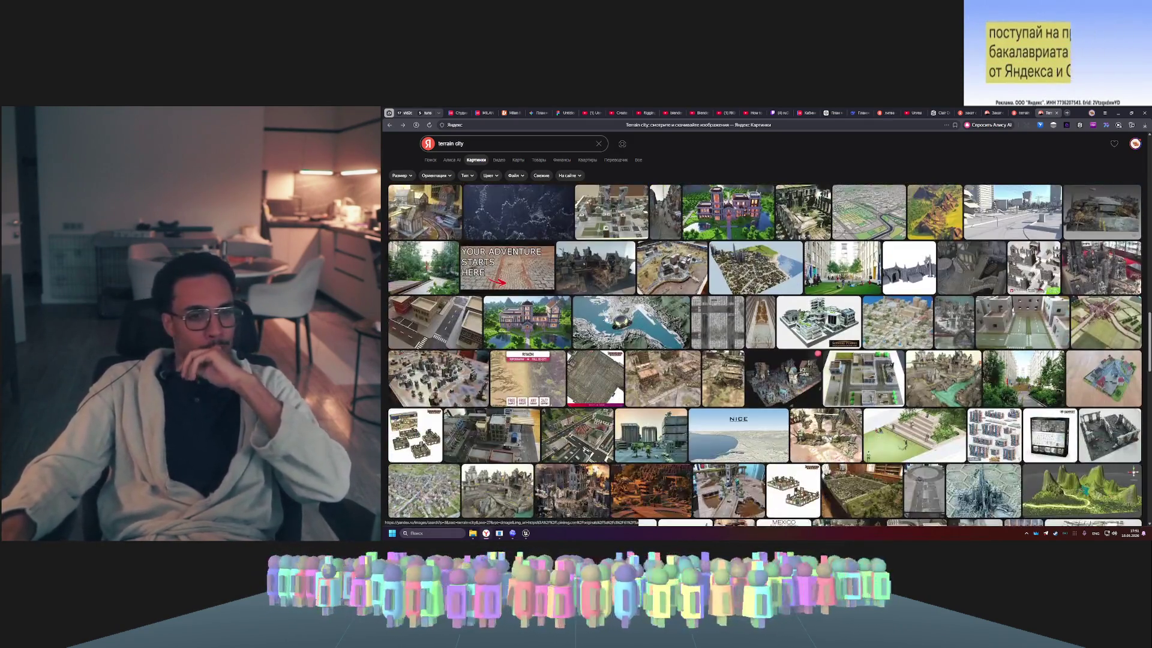
{"action": "mouse_move", "coordinate": [603, 304]}
{"action": "scroll", "coordinate": [603, 304], "scroll_direction": "down", "scroll_amount": 5}
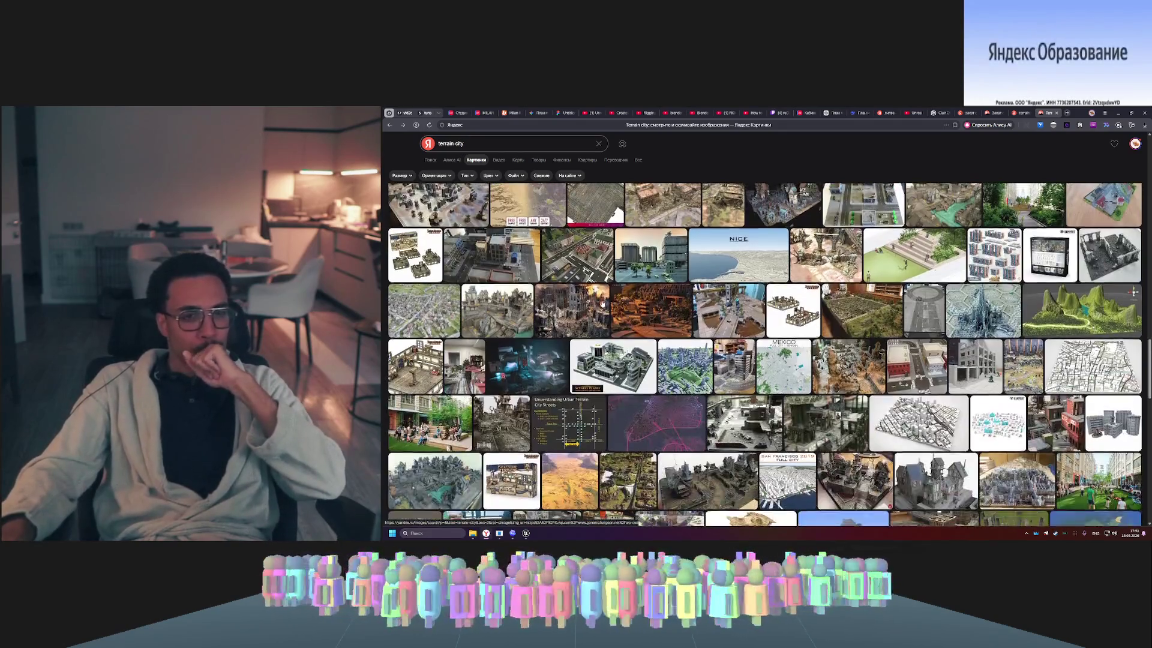
{"action": "scroll", "coordinate": [540, 312], "scroll_direction": "up", "scroll_amount": 5}
{"action": "mouse_move", "coordinate": [474, 318]}
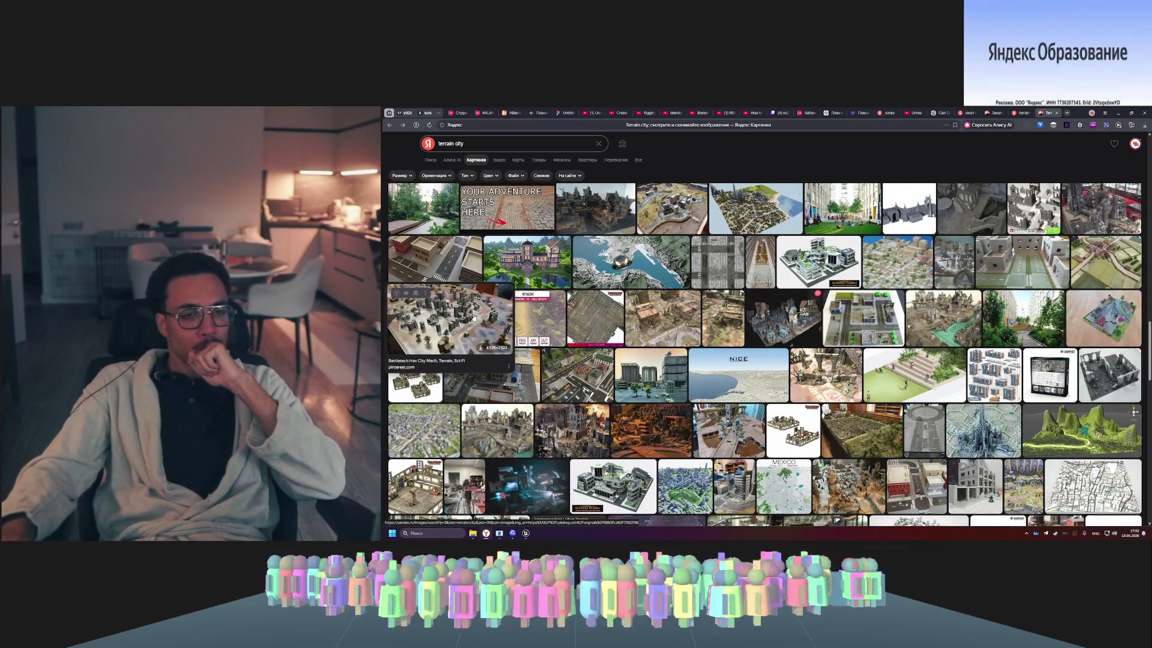
{"action": "left_click", "coordinate": [474, 318]}
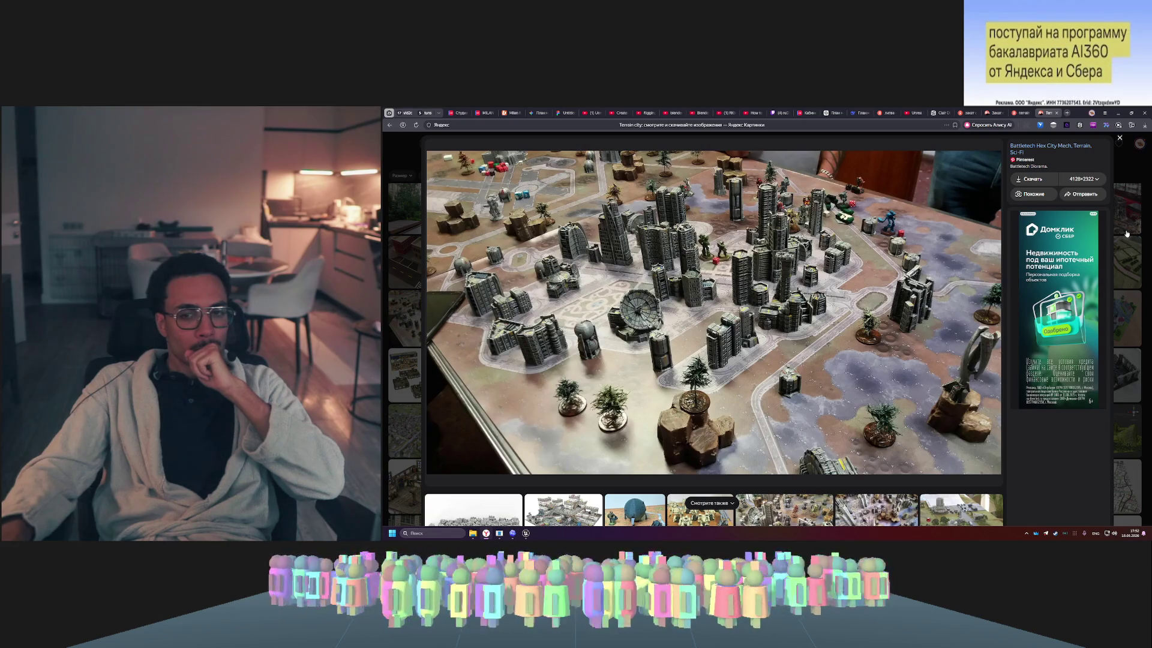
{"action": "key", "text": "Escape"}
{"action": "scroll", "coordinate": [776, 330], "scroll_direction": "down", "scroll_amount": 2}
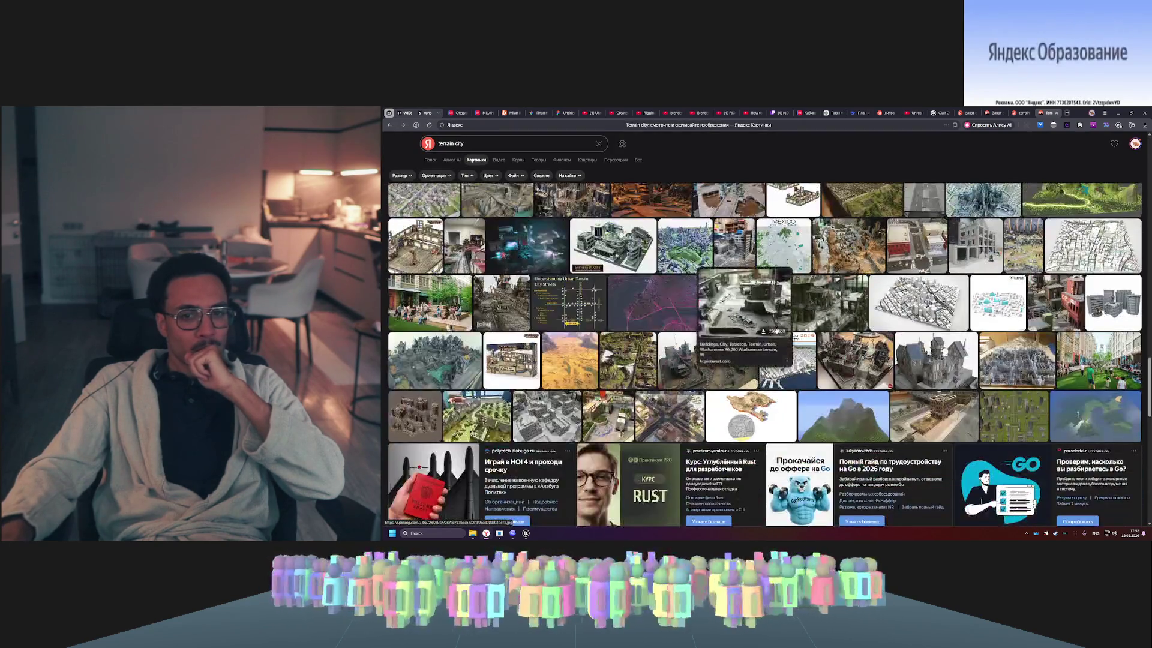
{"action": "scroll", "coordinate": [776, 330], "scroll_direction": "down", "scroll_amount": 10}
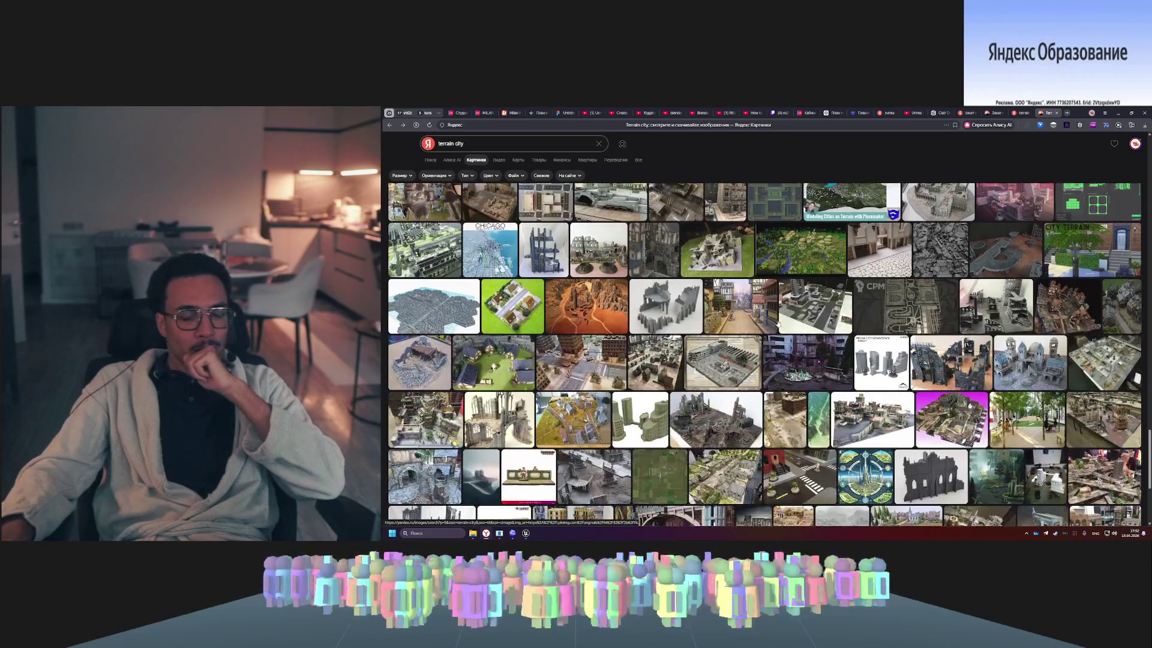
{"action": "left_click", "coordinate": [468, 142]}
Replace the image search with 'city reference' and run it
{"action": "key", "text": "ctrl+a"}
{"action": "type", "text": "cit"}
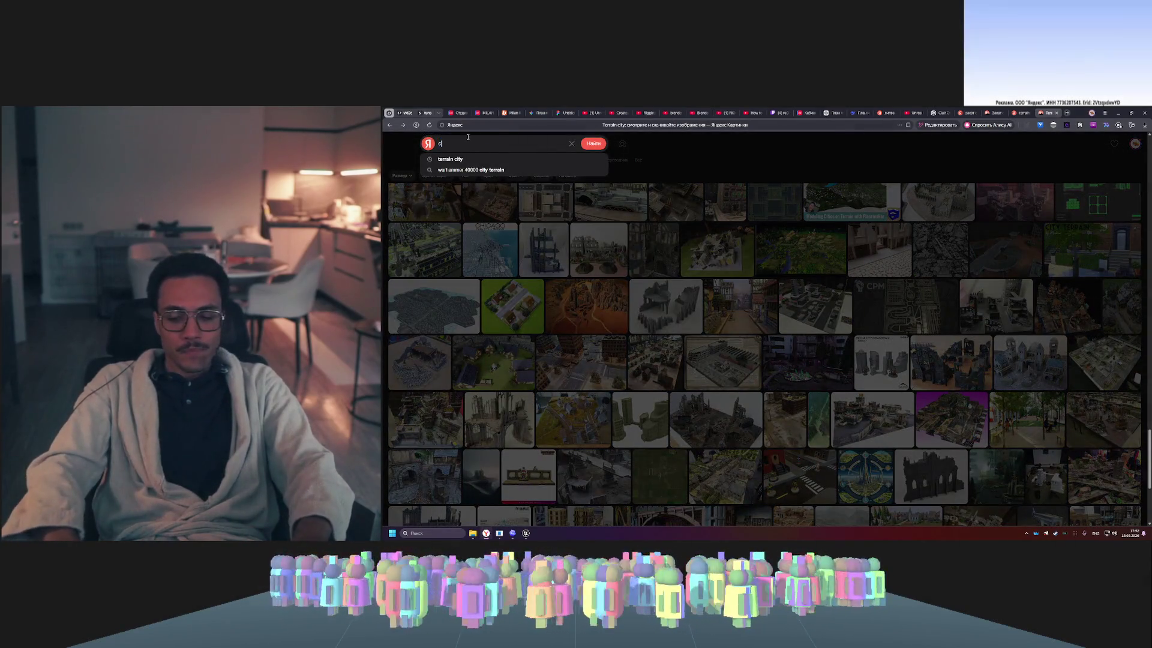
{"action": "type", "text": "y reference"}
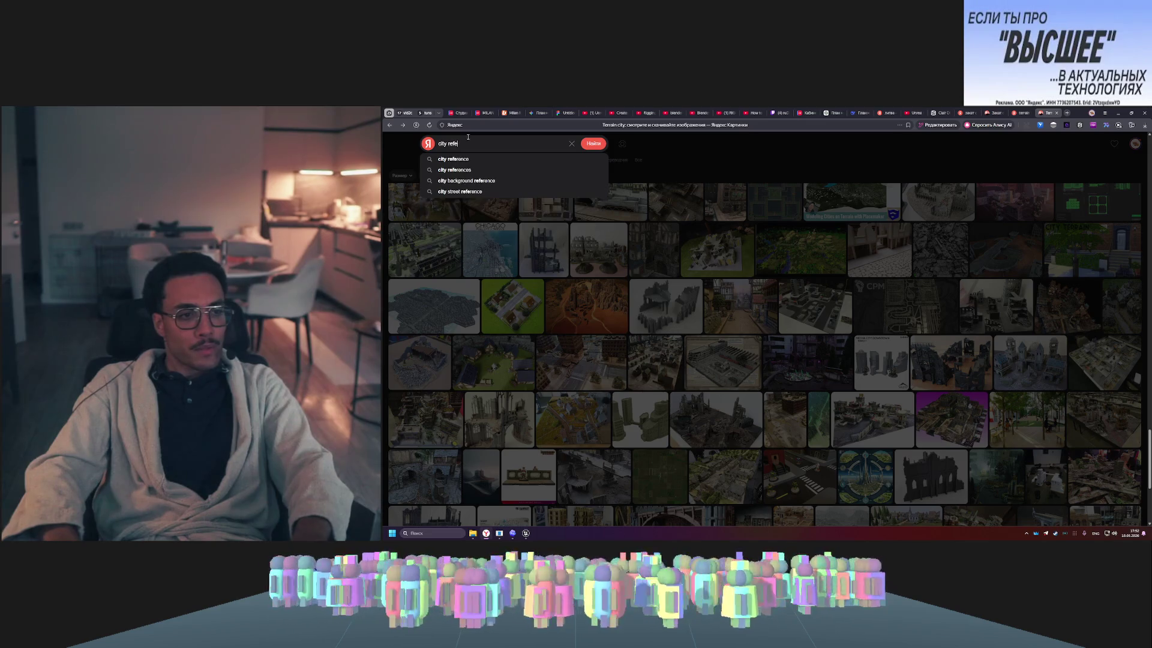
{"action": "key", "text": "Return"}
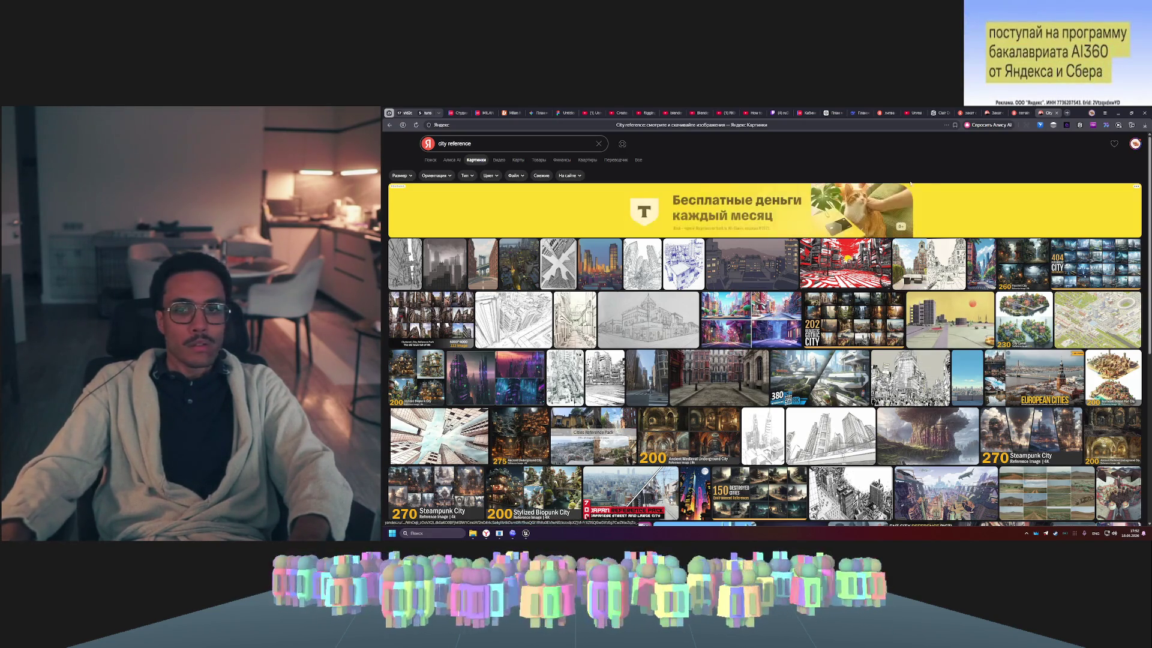
Close the accidental advert tab, then paste the reference image into the Codex prompt
{"action": "left_click", "coordinate": [1023, 201]}
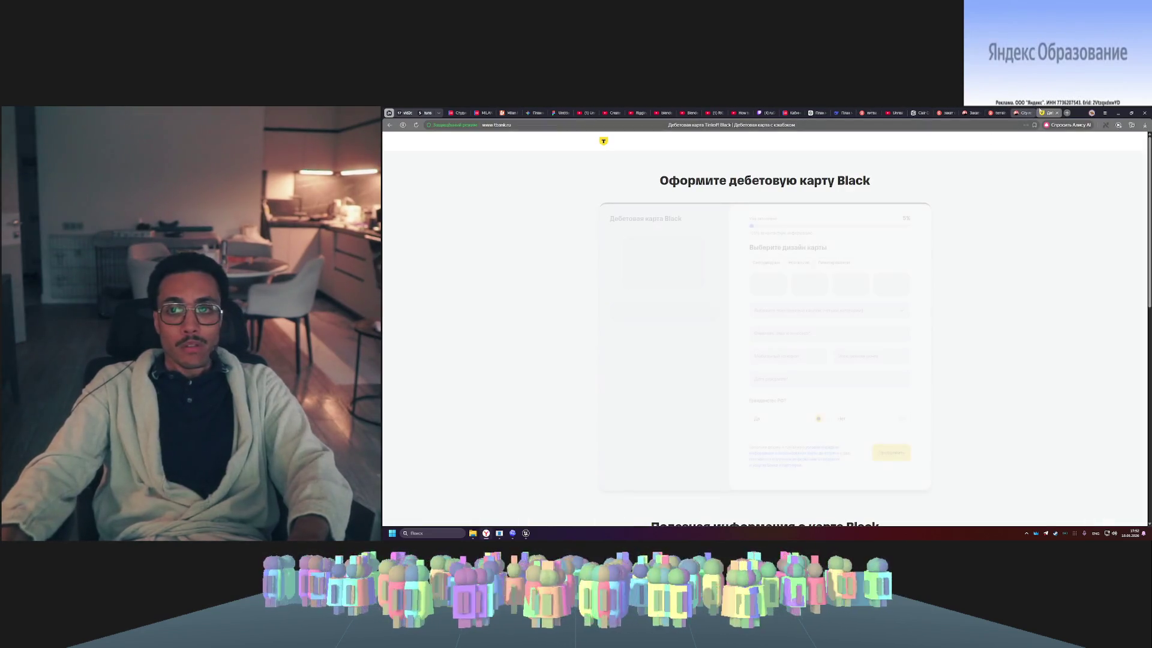
{"action": "key", "text": "ctrl+w"}
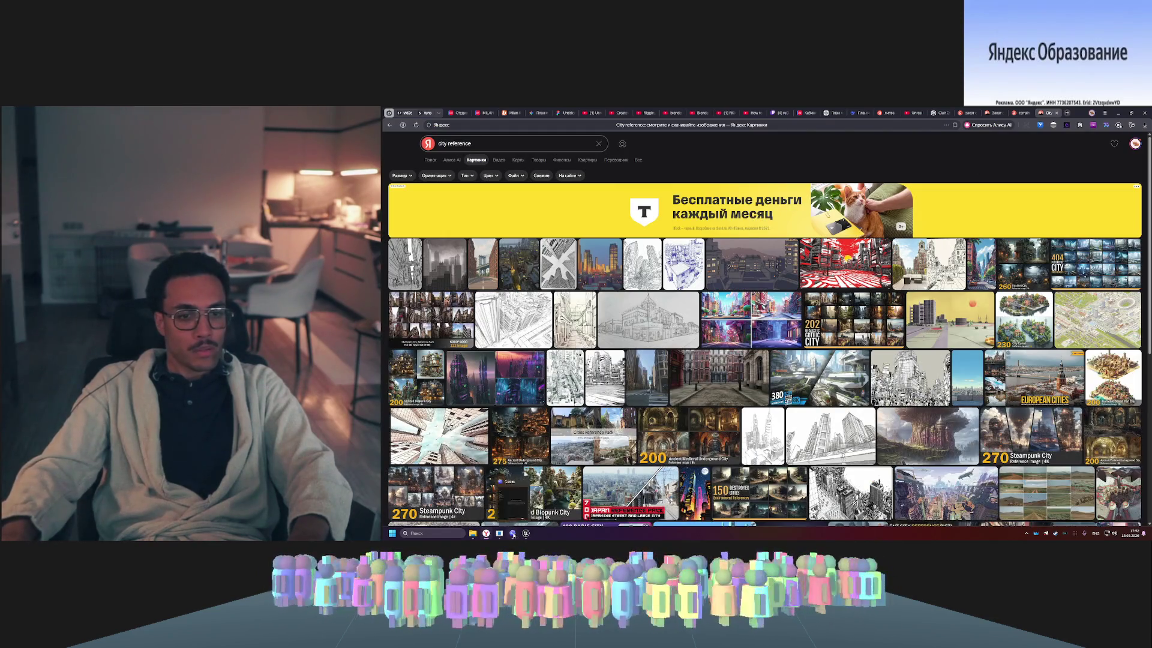
{"action": "left_click", "coordinate": [513, 534]}
{"action": "key", "text": "ctrl+v"}
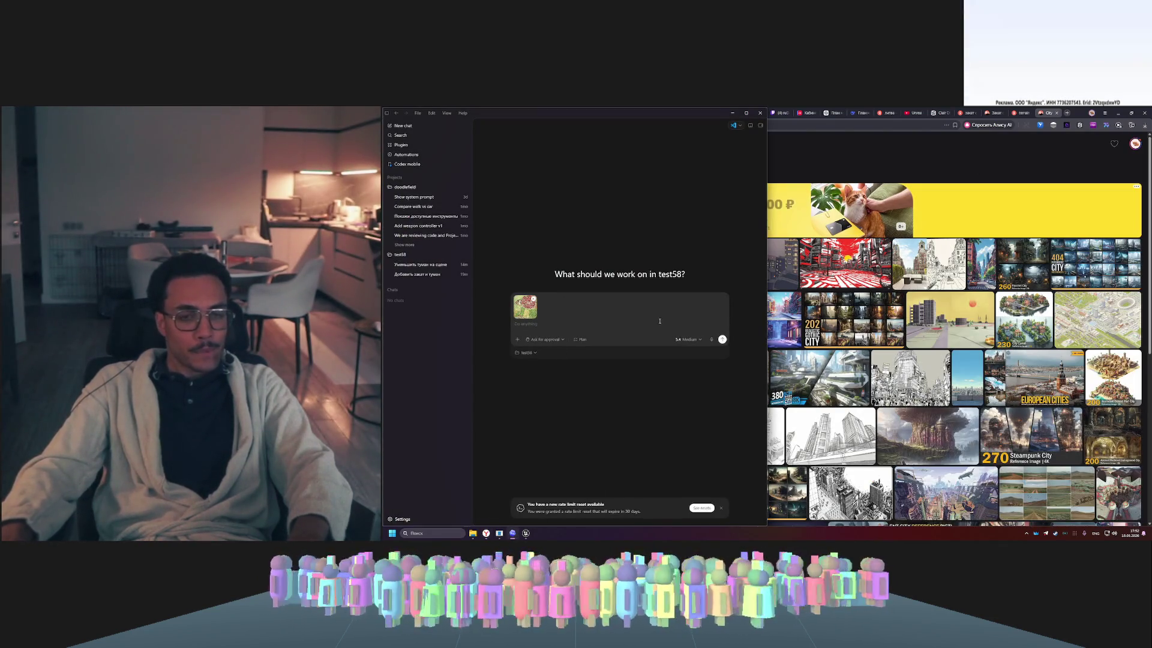
Start dictating the spoken request into the Codex test58 prompt with the microphone
{"action": "left_click", "coordinate": [712, 340]}
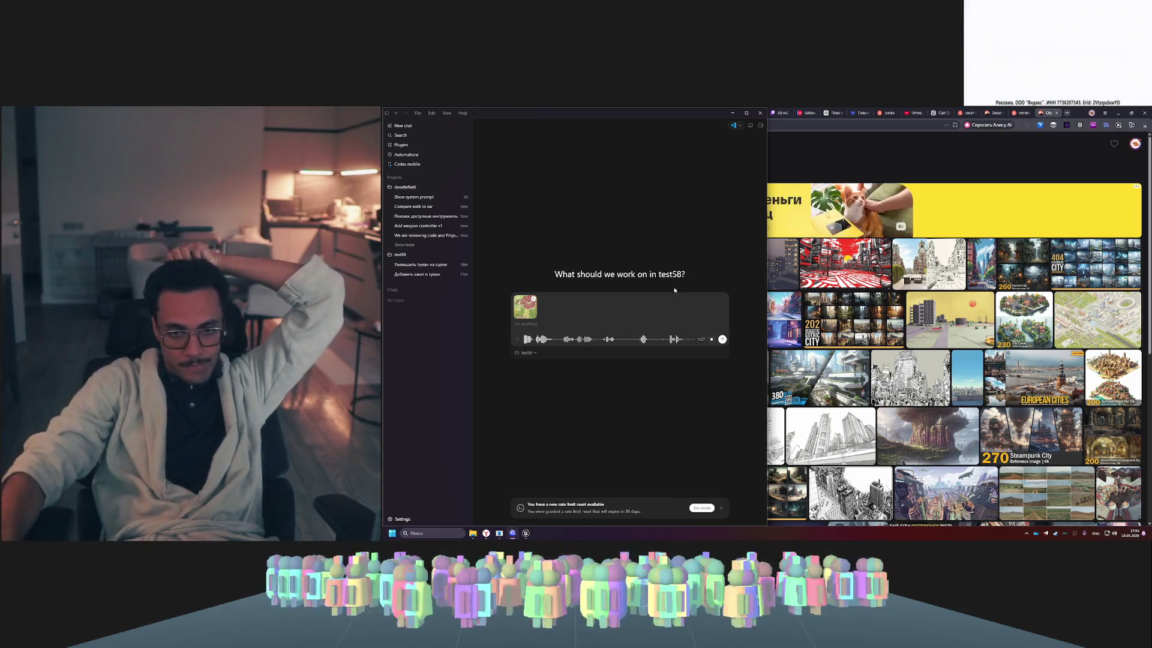
Stop dictation and send the transcribed request to plan a procedural city and terrain
{"action": "left_click", "coordinate": [722, 340]}
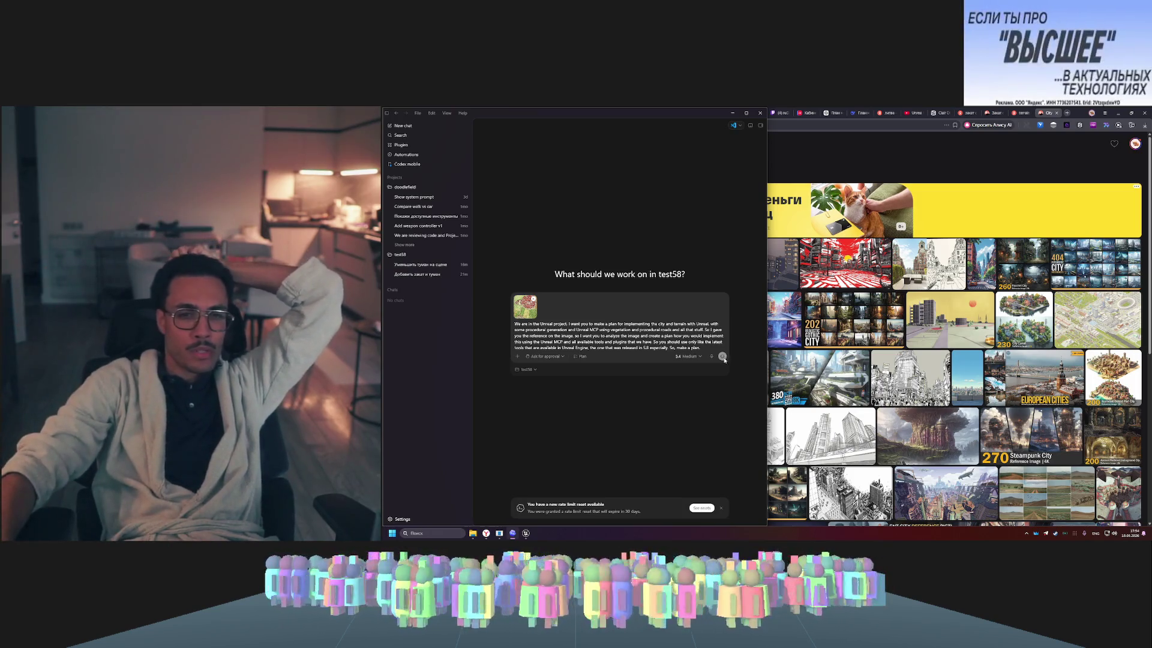
{"action": "key", "text": "Return"}
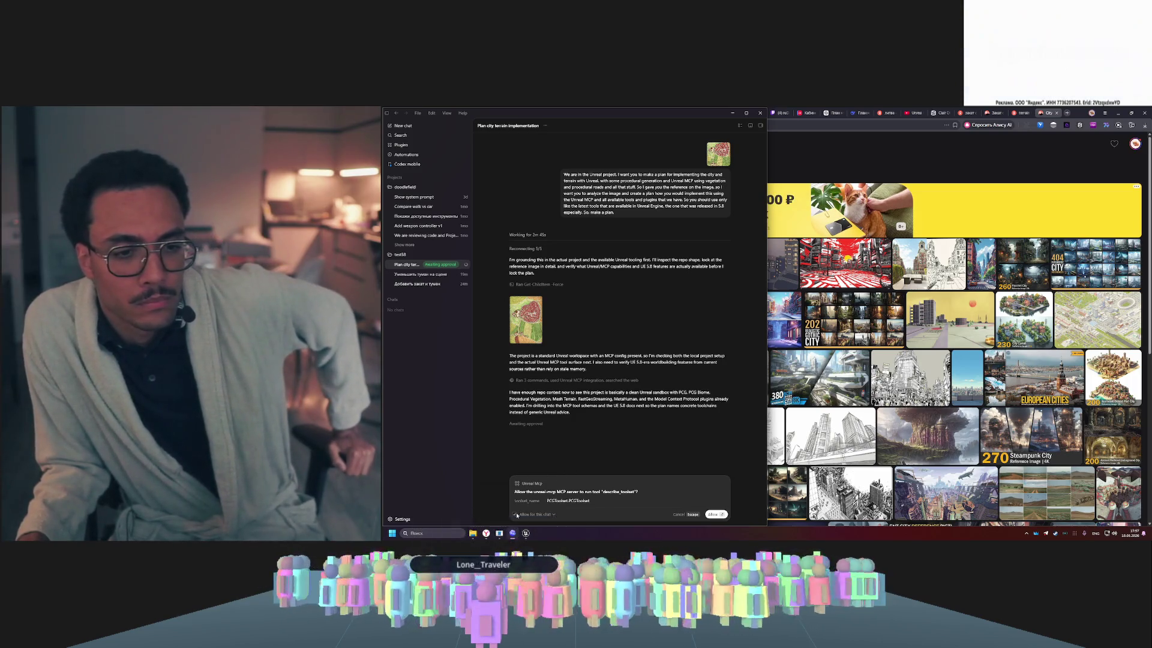
Allow the Unreal MCP toolset description and the get-current-level calls
{"action": "key", "text": "Return"}
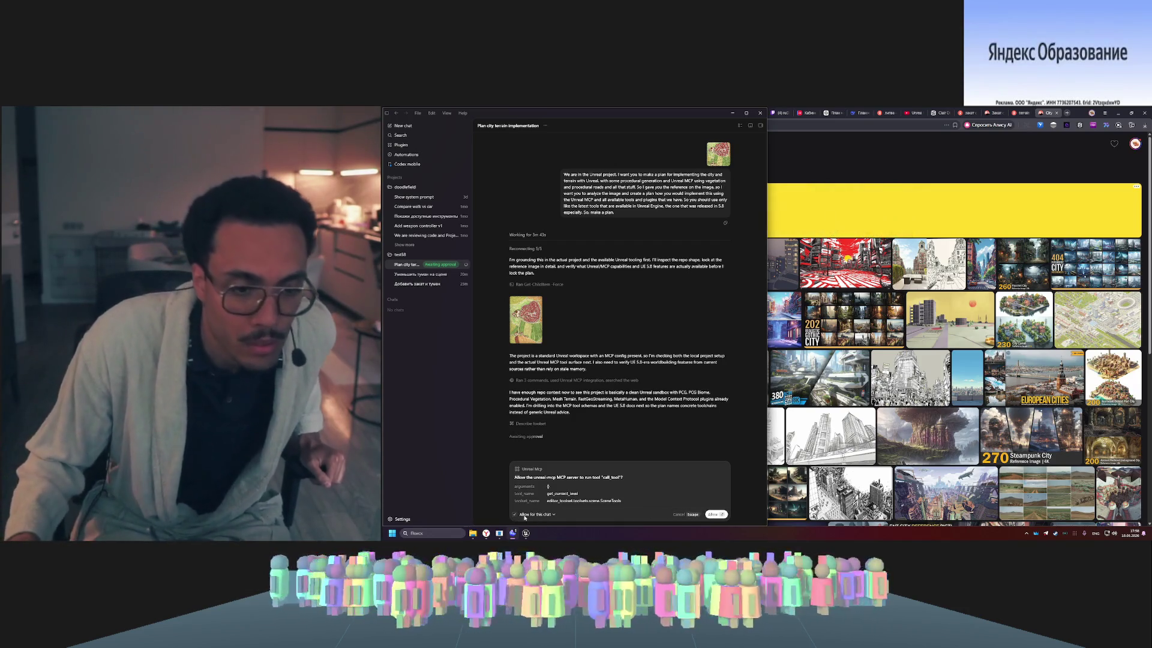
{"action": "key", "text": "Return"}
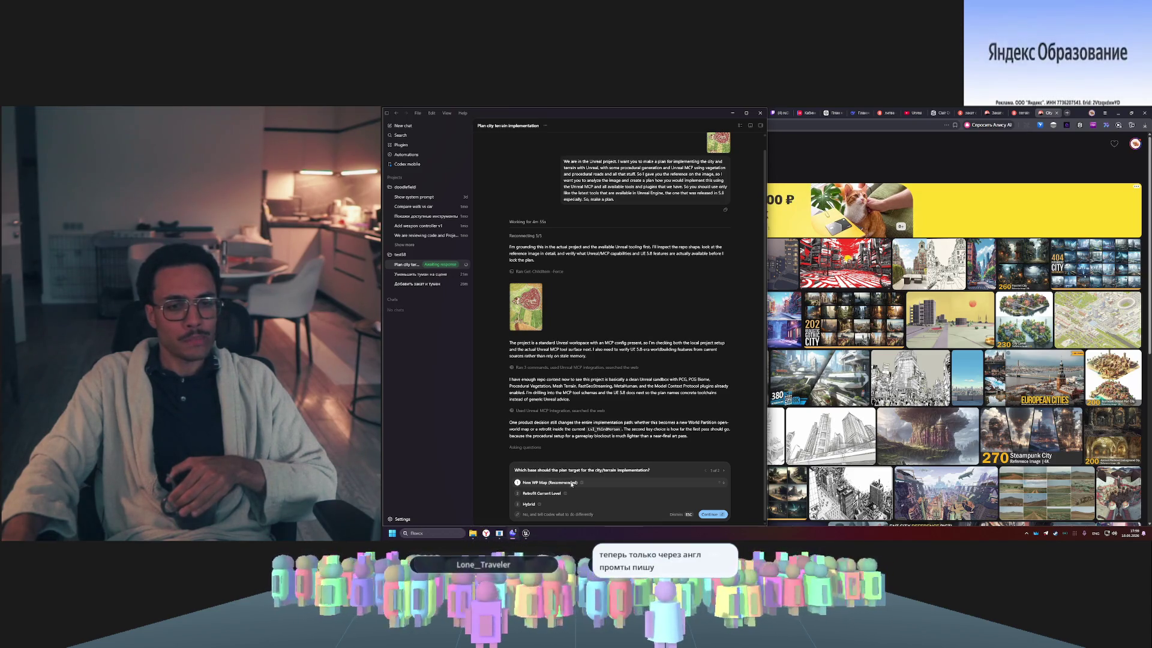
Answer the planning questions with New WP Map, Gameplay Blockout and Macro-Faithful city layout
{"action": "left_click", "coordinate": [571, 484]}
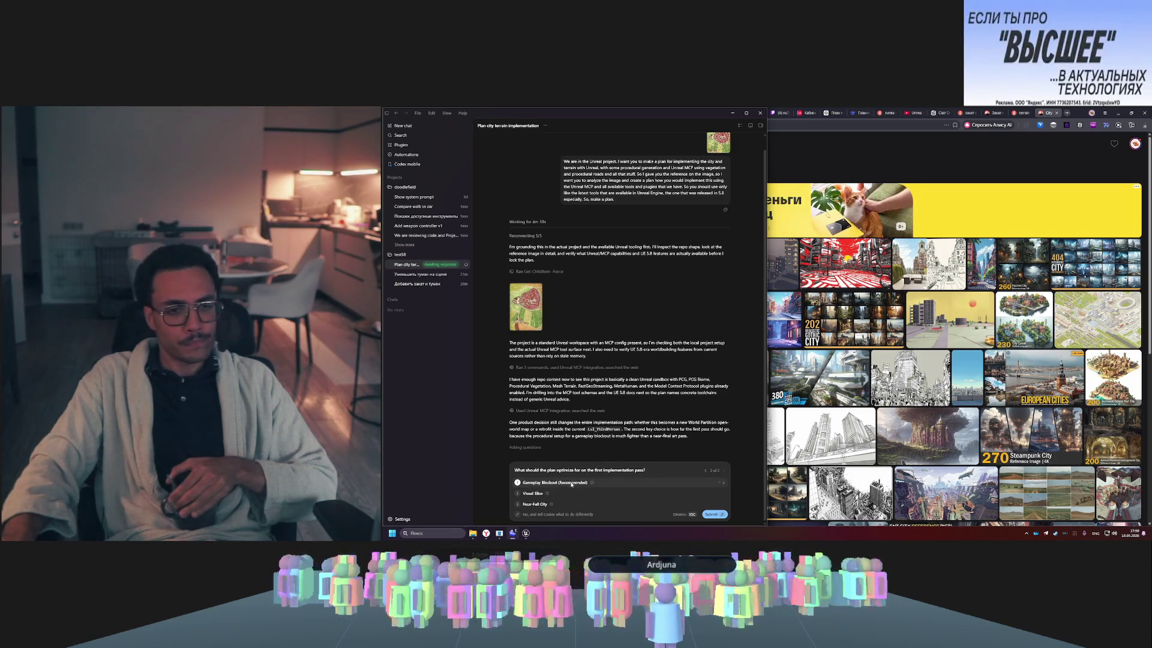
{"action": "left_click", "coordinate": [571, 483]}
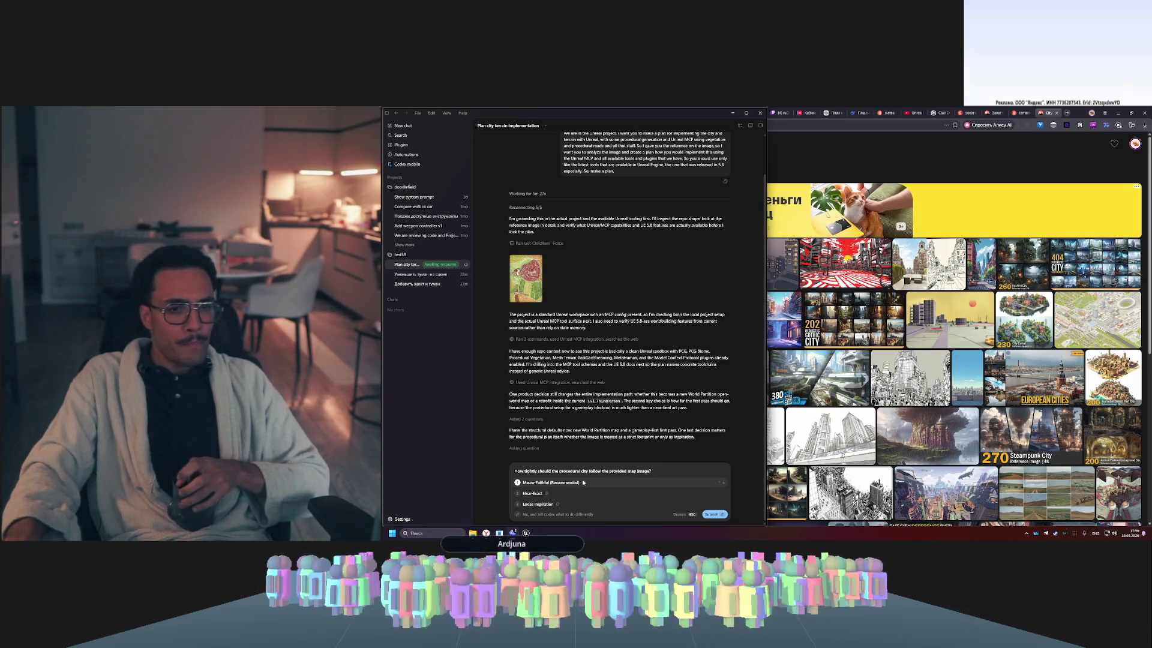
{"action": "mouse_move", "coordinate": [584, 484]}
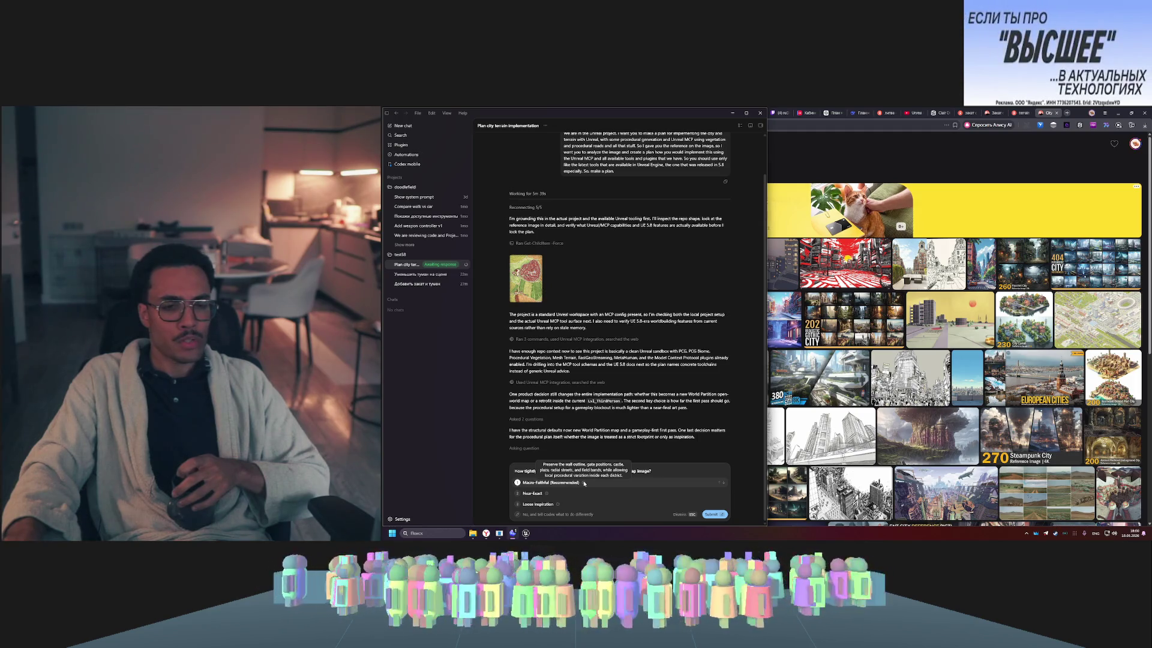
{"action": "left_click", "coordinate": [571, 483]}
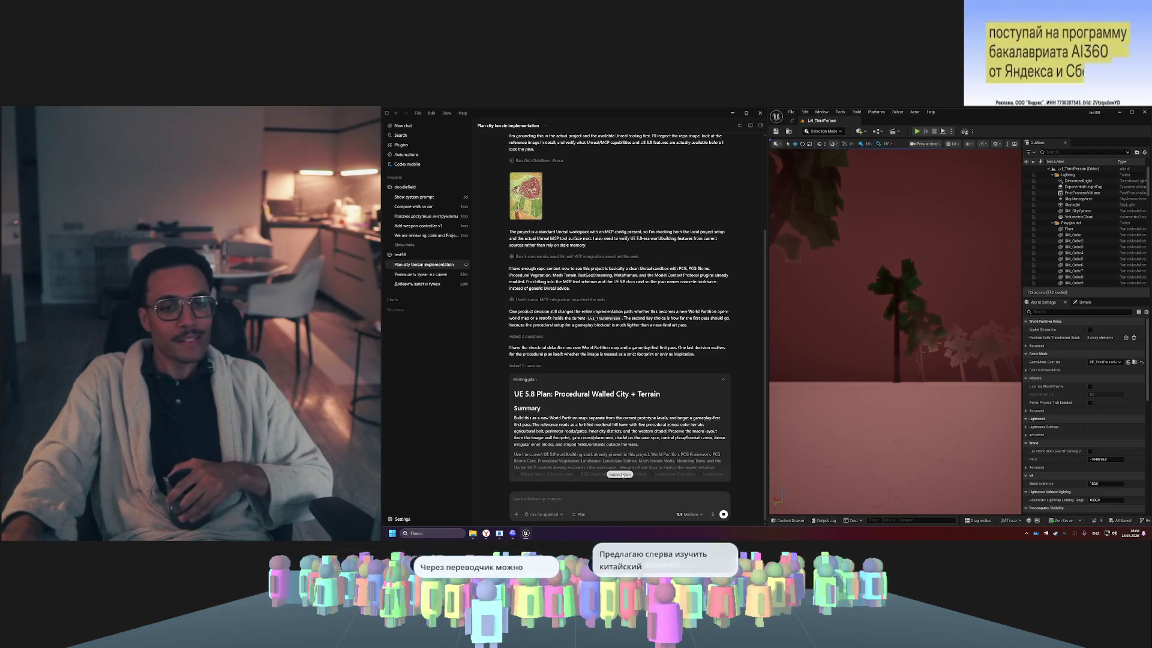
Expand and read the full plan, then check remaining usage in the account menu
{"action": "left_click", "coordinate": [620, 475]}
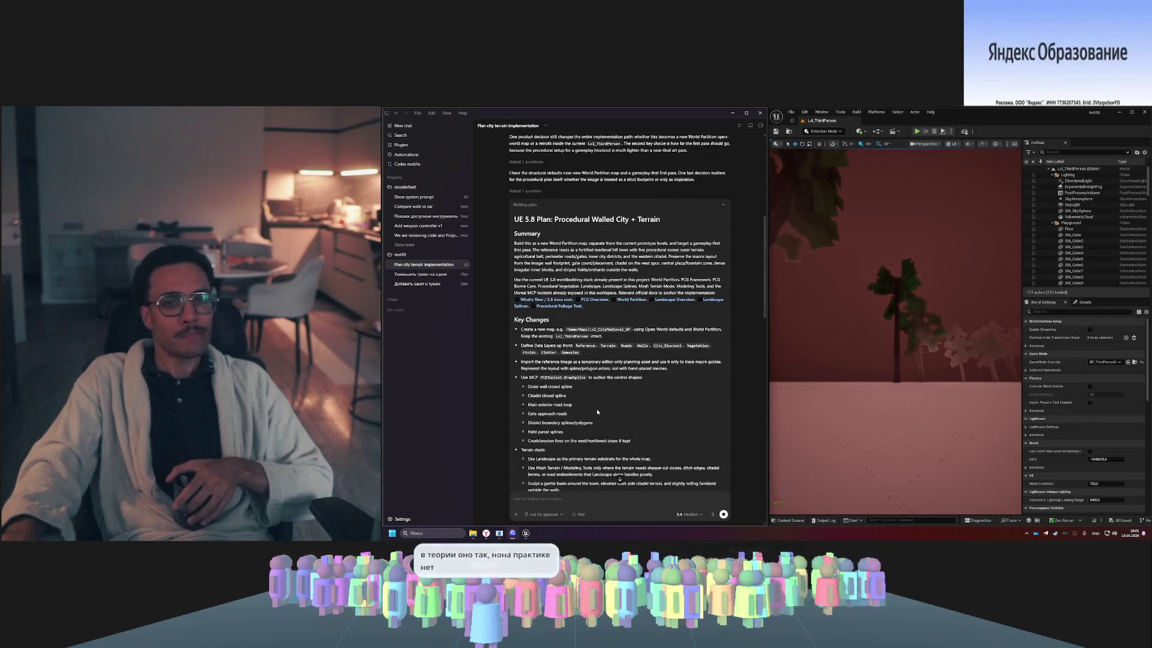
{"action": "scroll", "coordinate": [597, 411], "scroll_direction": "down", "scroll_amount": 15}
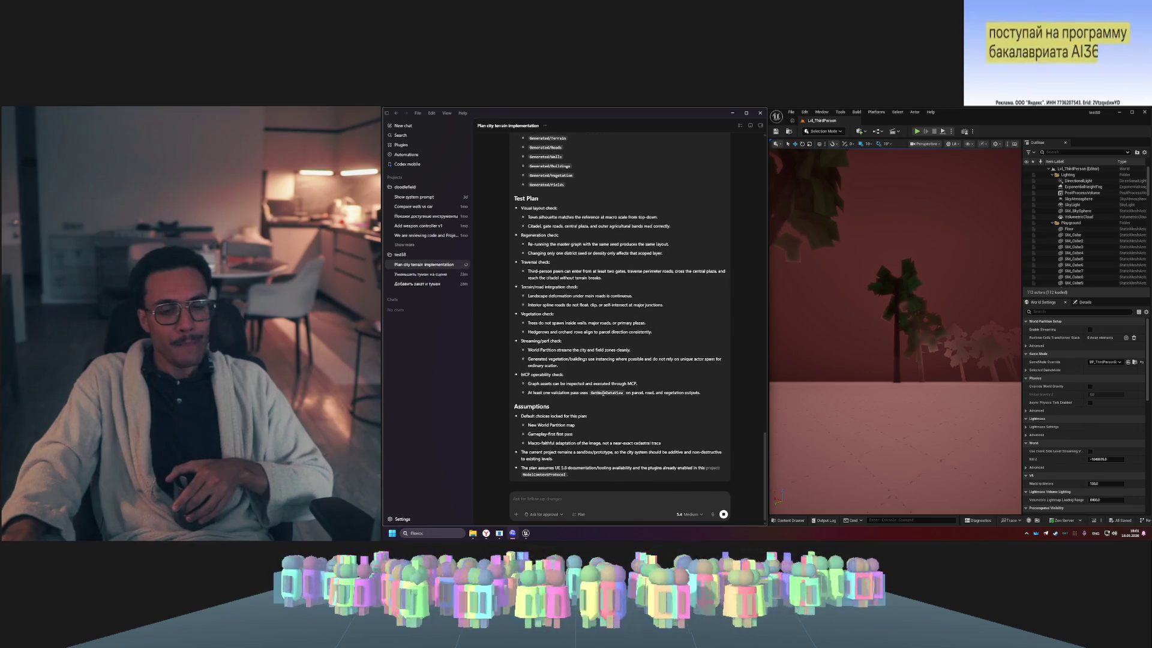
{"action": "left_click", "coordinate": [415, 519]}
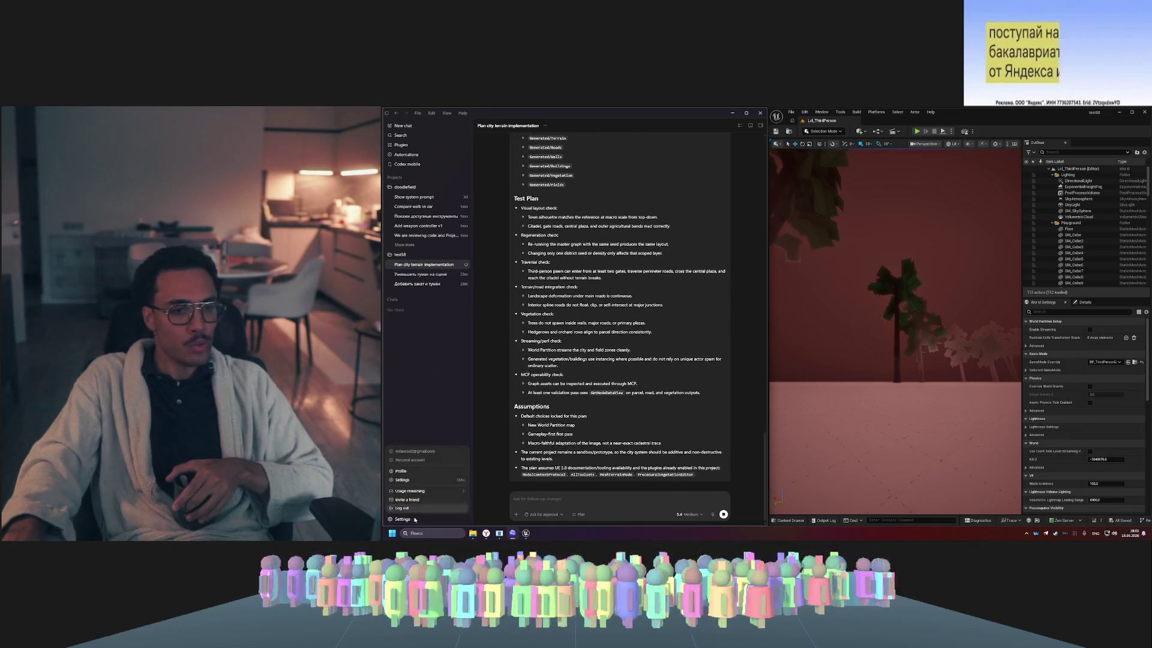
{"action": "left_click", "coordinate": [457, 492]}
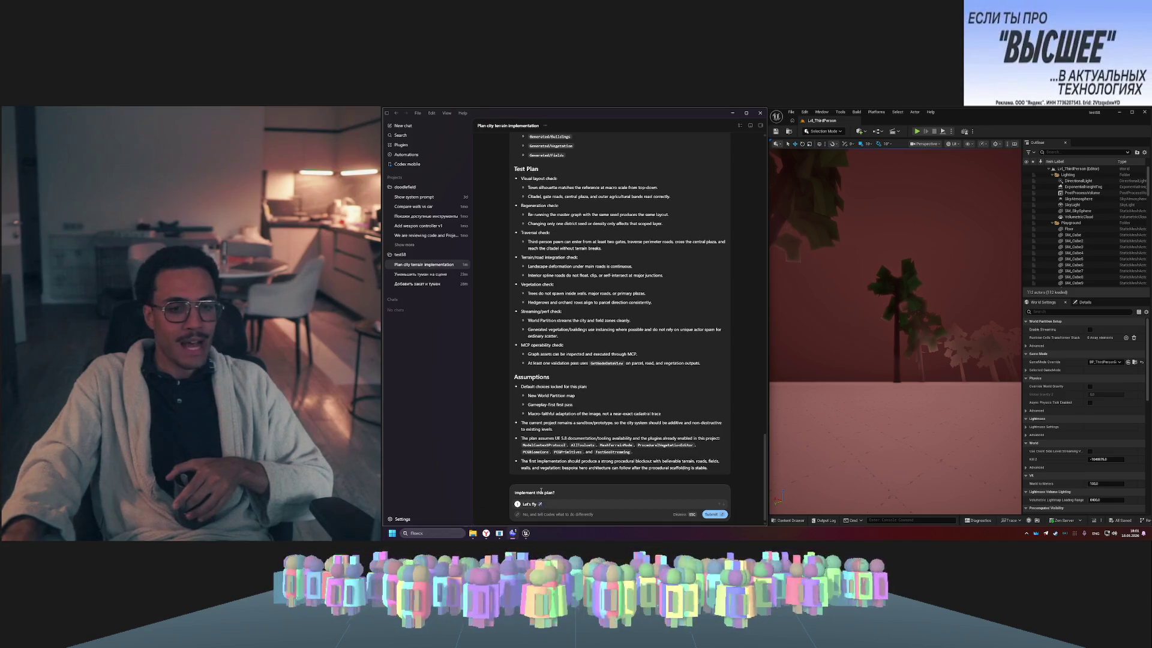
Start a new empty chat in the test58 project
{"action": "scroll", "coordinate": [503, 375], "scroll_direction": "up", "scroll_amount": 1}
{"action": "scroll", "coordinate": [502, 374], "scroll_direction": "up", "scroll_amount": 15}
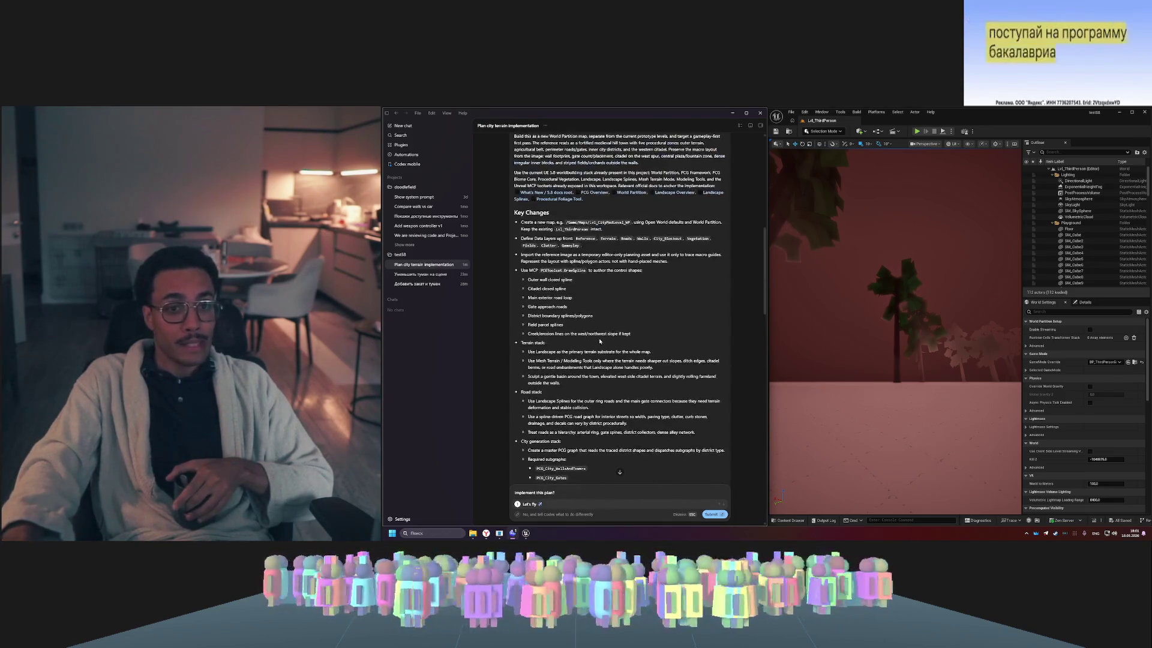
{"action": "scroll", "coordinate": [660, 313], "scroll_direction": "up", "scroll_amount": 2}
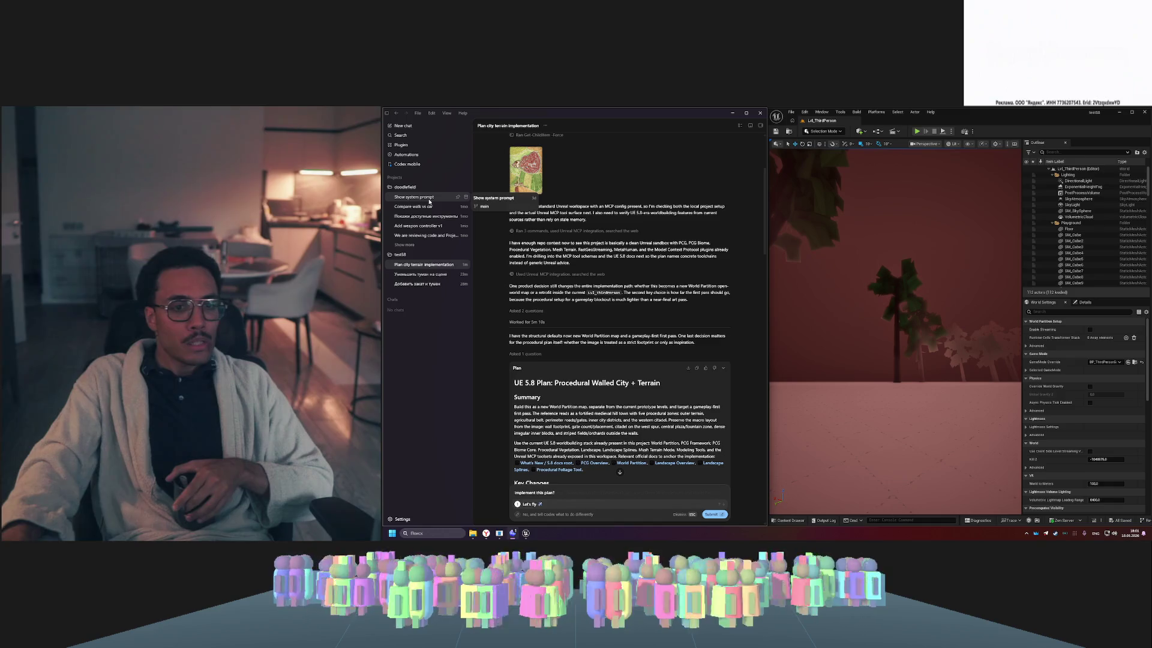
{"action": "left_click", "coordinate": [466, 256]}
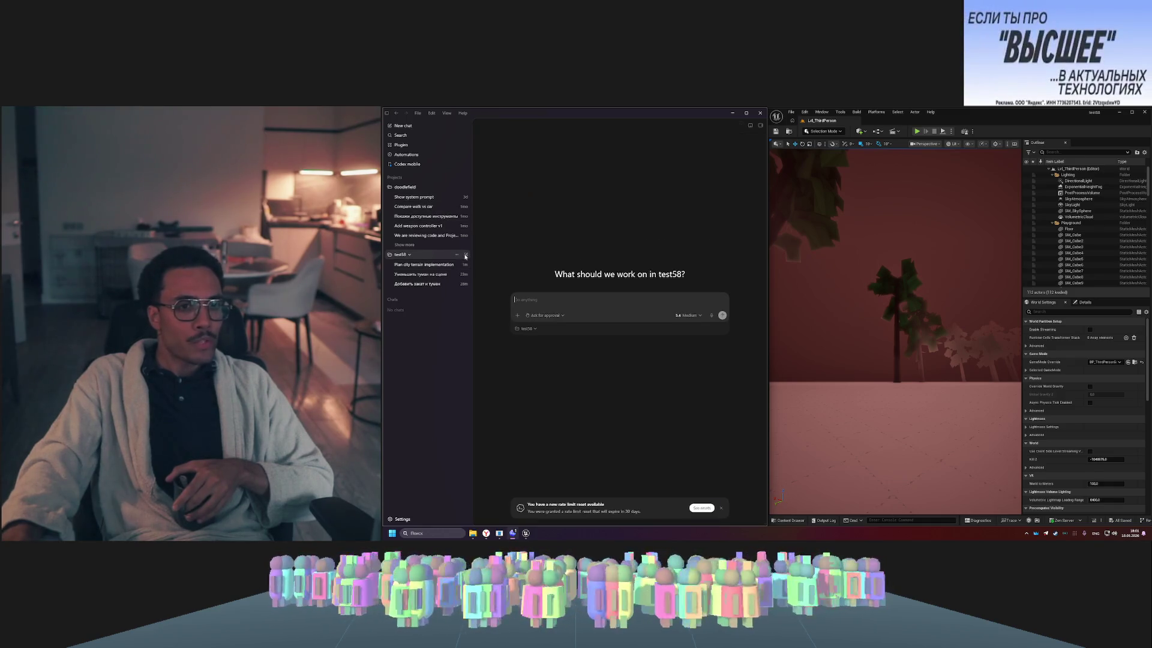
Switch the new chat's model to GPT-5.4-Mini at Medium reasoning
{"action": "left_click", "coordinate": [688, 316]}
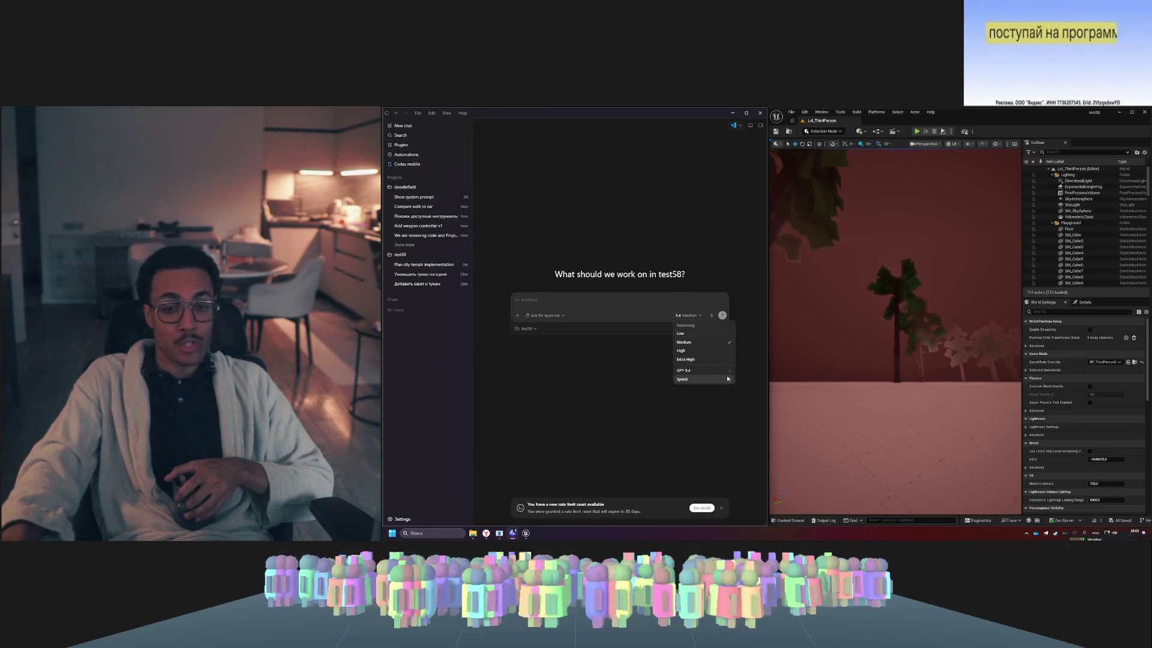
{"action": "mouse_move", "coordinate": [726, 373]}
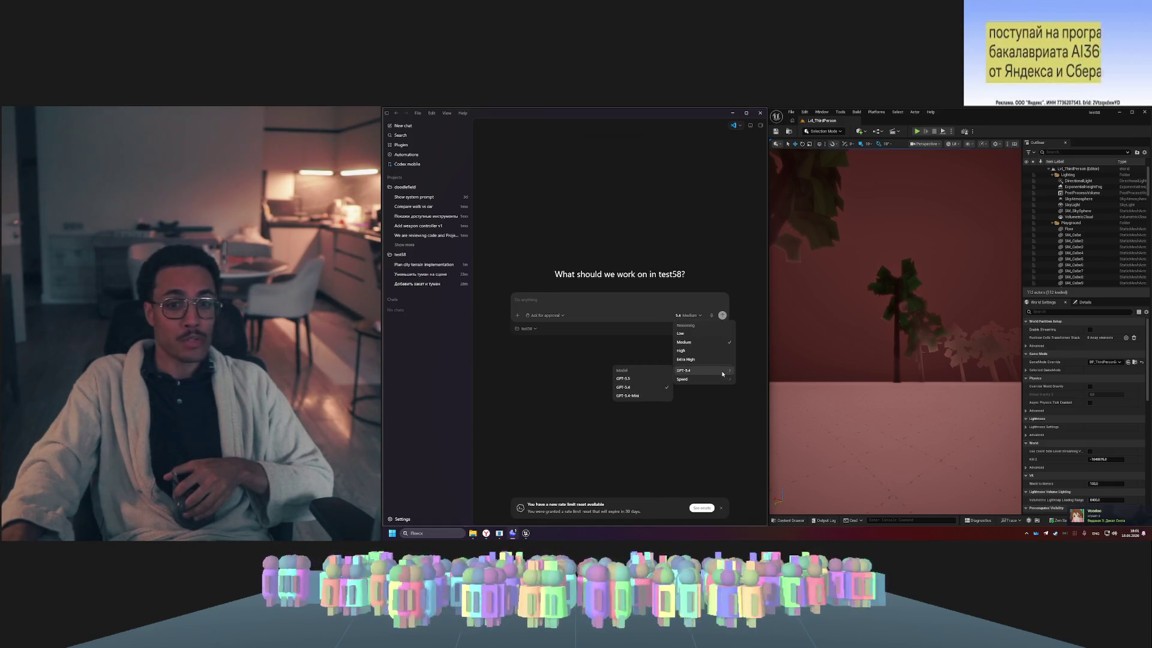
{"action": "left_click", "coordinate": [647, 397]}
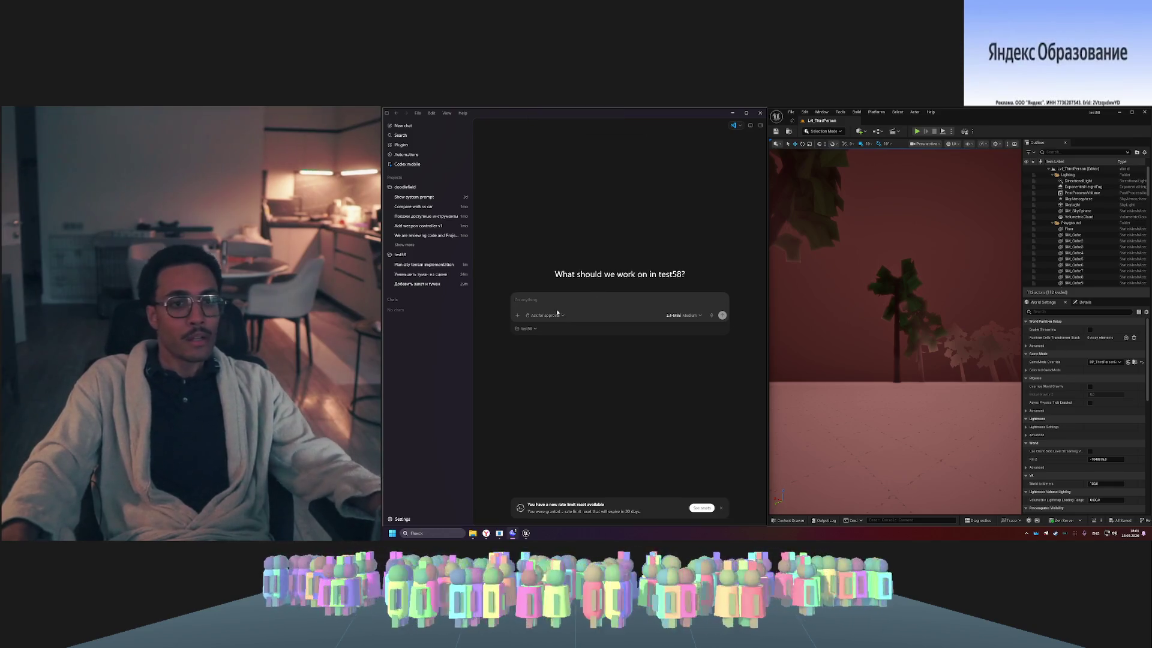
Return to the Plan city terrain implementation chat after opening another test58 chat
{"action": "left_click", "coordinate": [438, 265]}
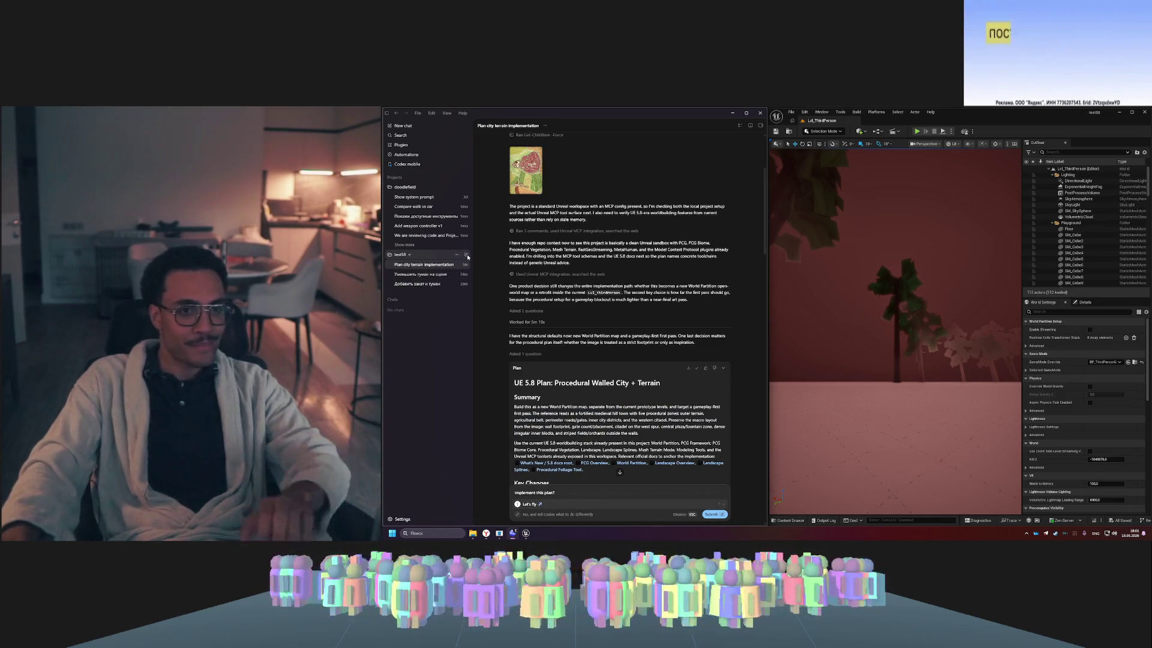
{"action": "left_click", "coordinate": [465, 254]}
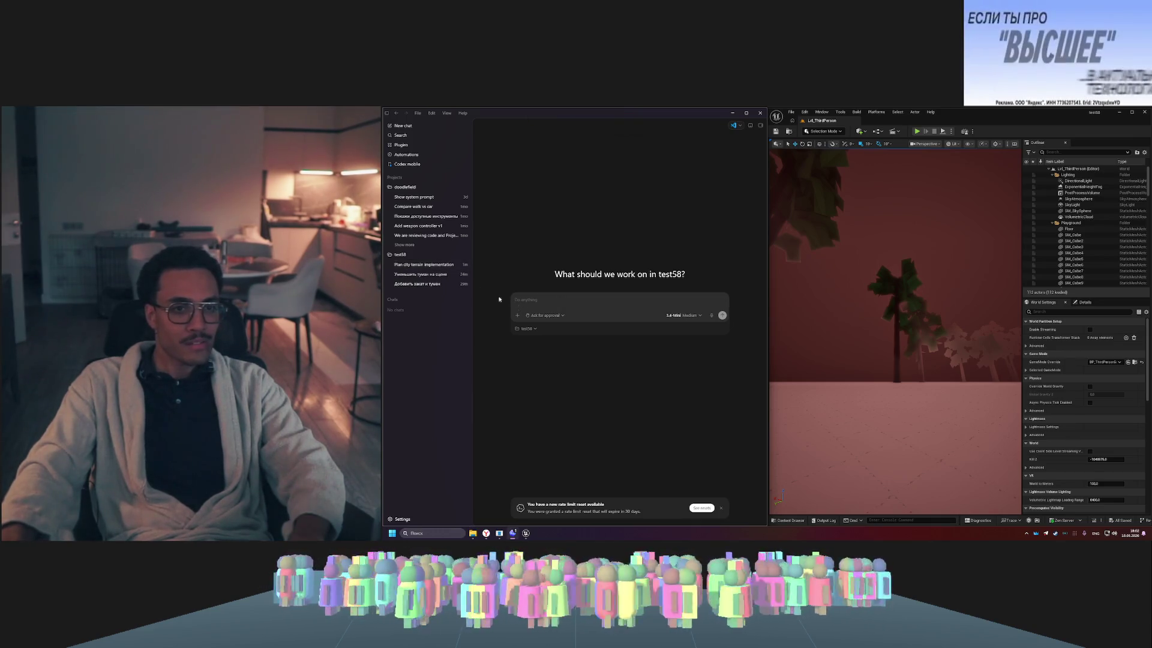
{"action": "left_click", "coordinate": [424, 267]}
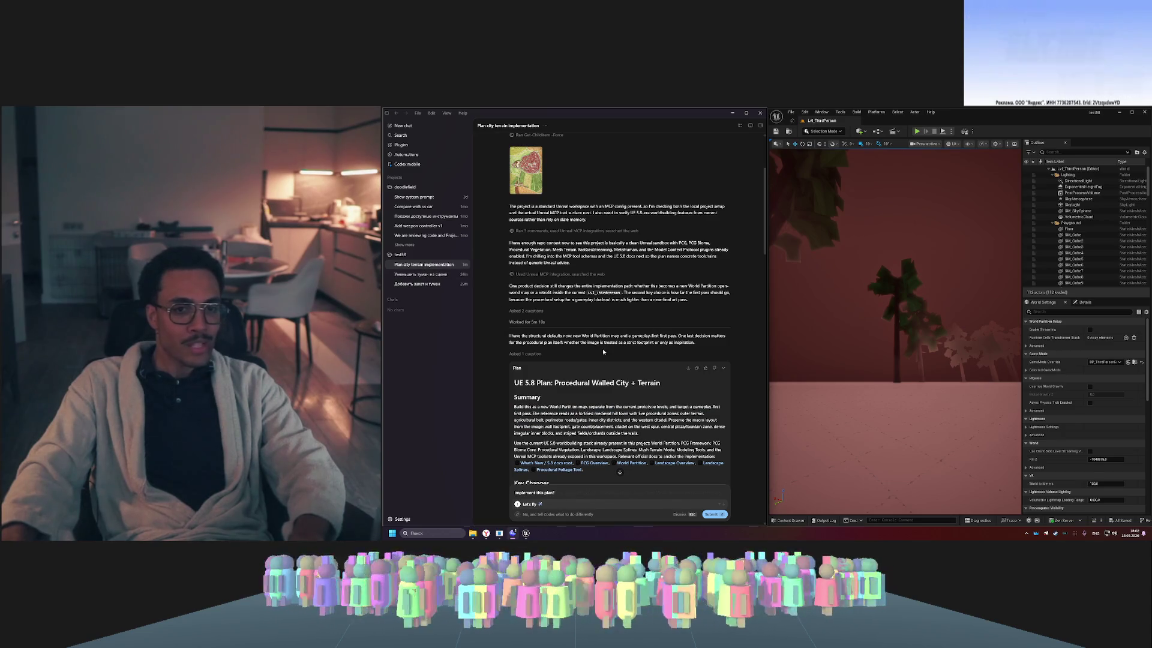
Review the UE 5.8 plan and dismiss the 'Implement this plan?' question with Esc
{"action": "scroll", "coordinate": [603, 348], "scroll_direction": "down", "scroll_amount": 2}
{"action": "scroll", "coordinate": [689, 361], "scroll_direction": "down", "scroll_amount": 15}
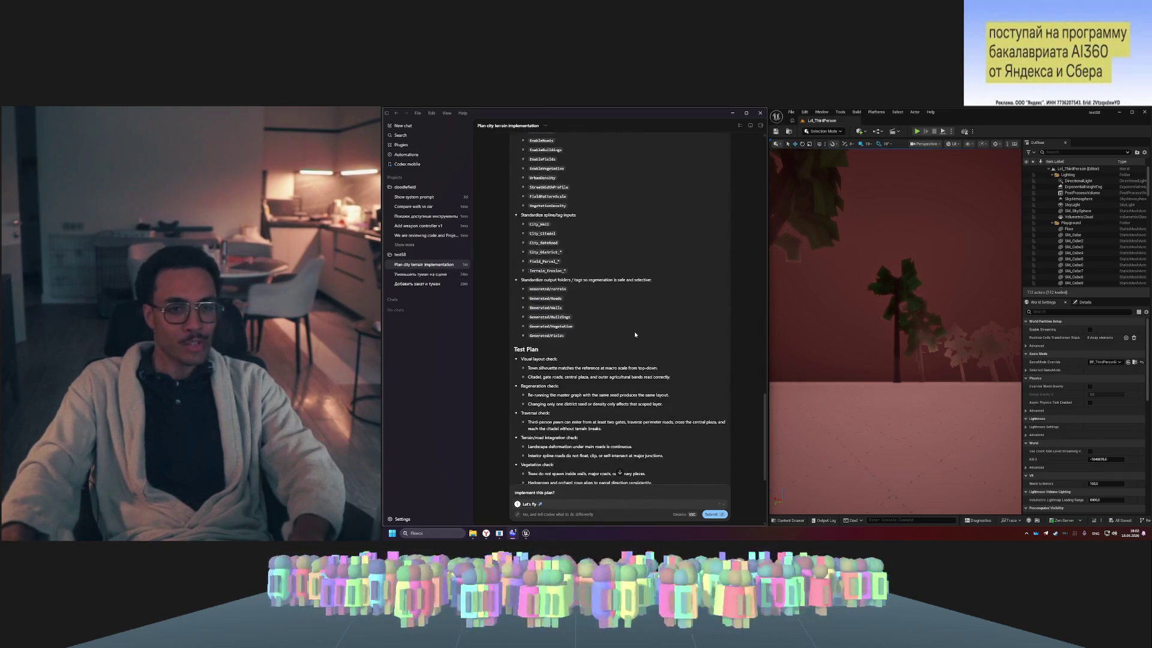
{"action": "scroll", "coordinate": [648, 362], "scroll_direction": "up", "scroll_amount": 10}
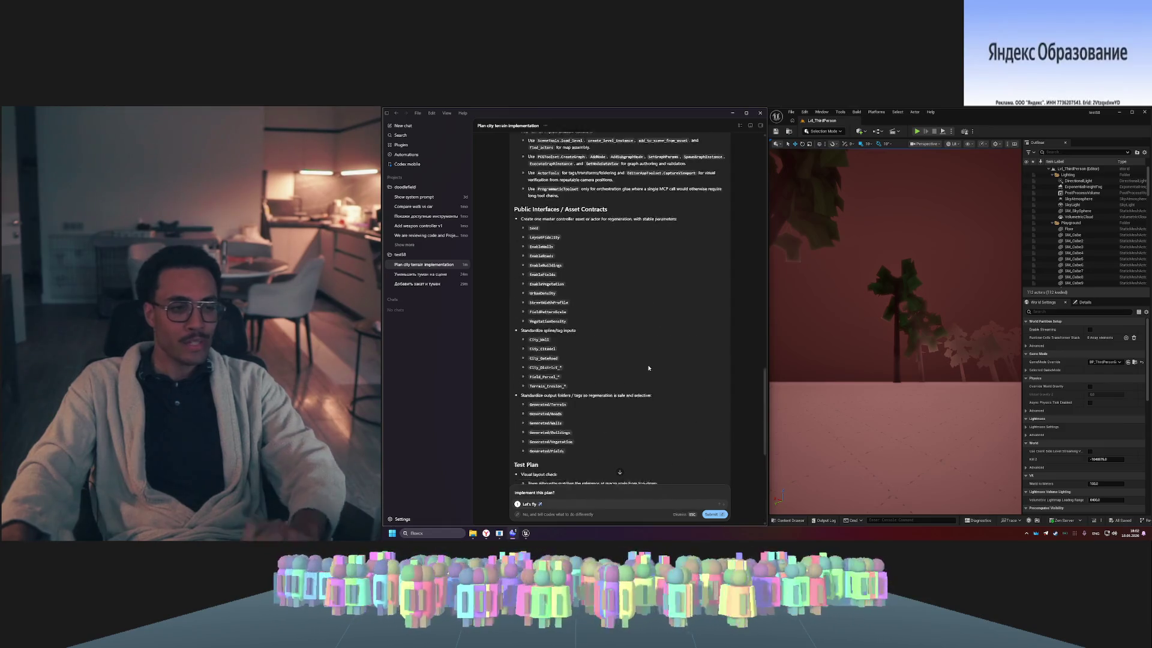
{"action": "scroll", "coordinate": [649, 368], "scroll_direction": "up", "scroll_amount": 15}
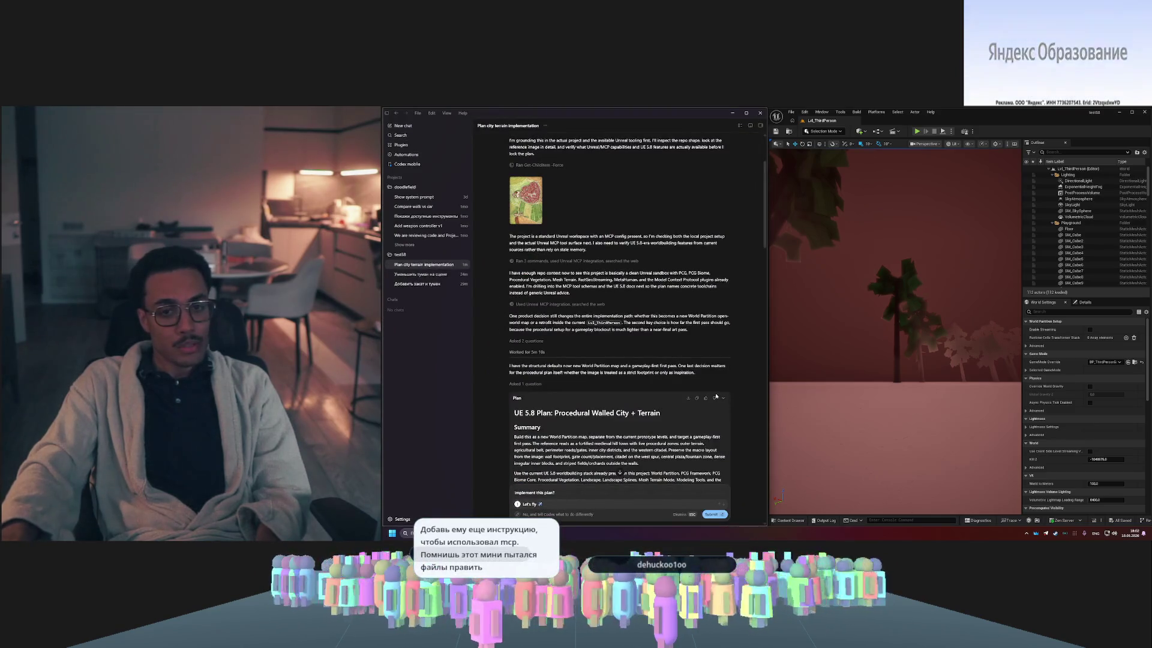
{"action": "key", "text": "Escape"}
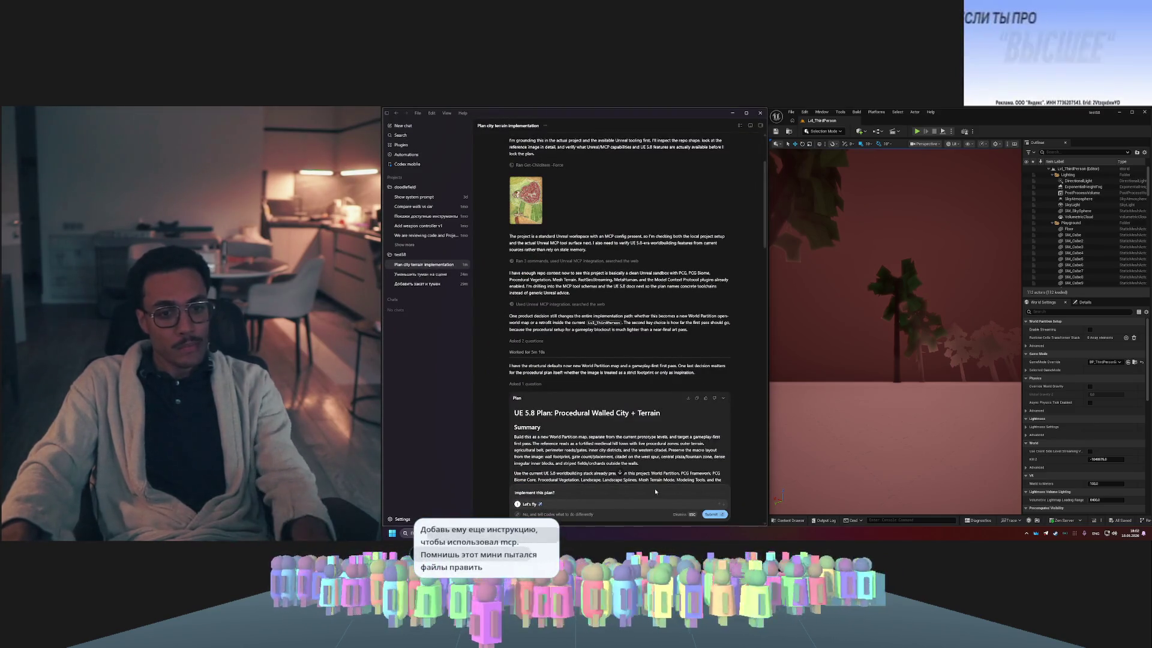
Reread the plan, then open the test58 project folder in File Explorer
{"action": "scroll", "coordinate": [664, 455], "scroll_direction": "down", "scroll_amount": 15}
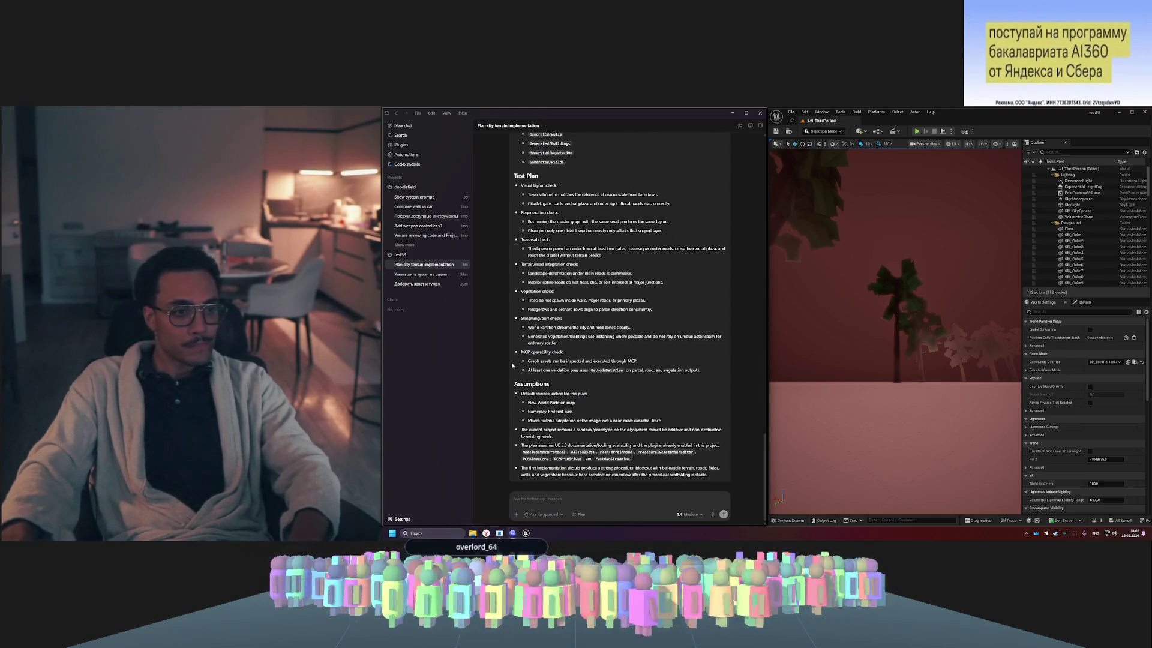
{"action": "mouse_move", "coordinate": [473, 533]}
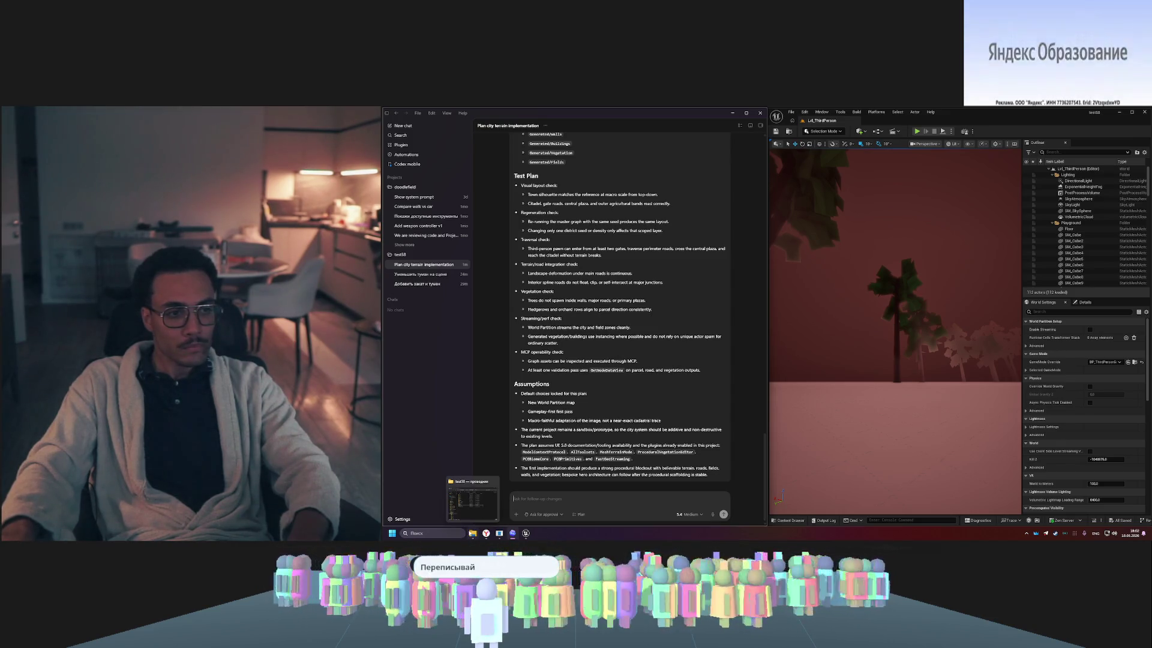
{"action": "scroll", "coordinate": [522, 390], "scroll_direction": "up", "scroll_amount": 10}
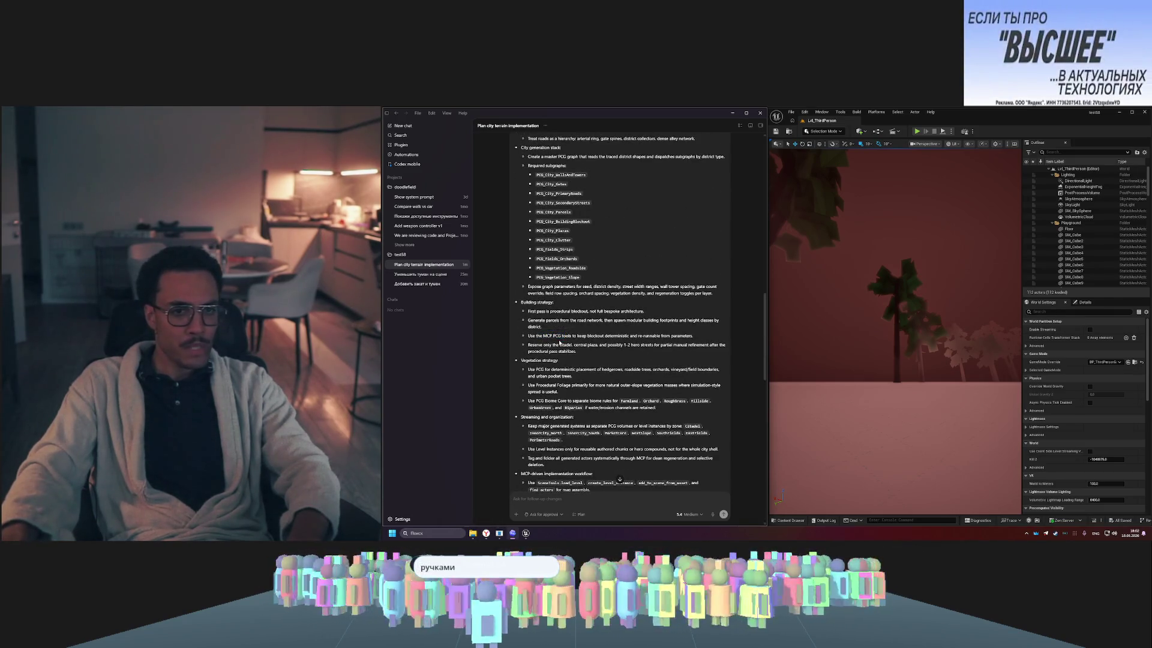
{"action": "scroll", "coordinate": [570, 354], "scroll_direction": "up", "scroll_amount": 5}
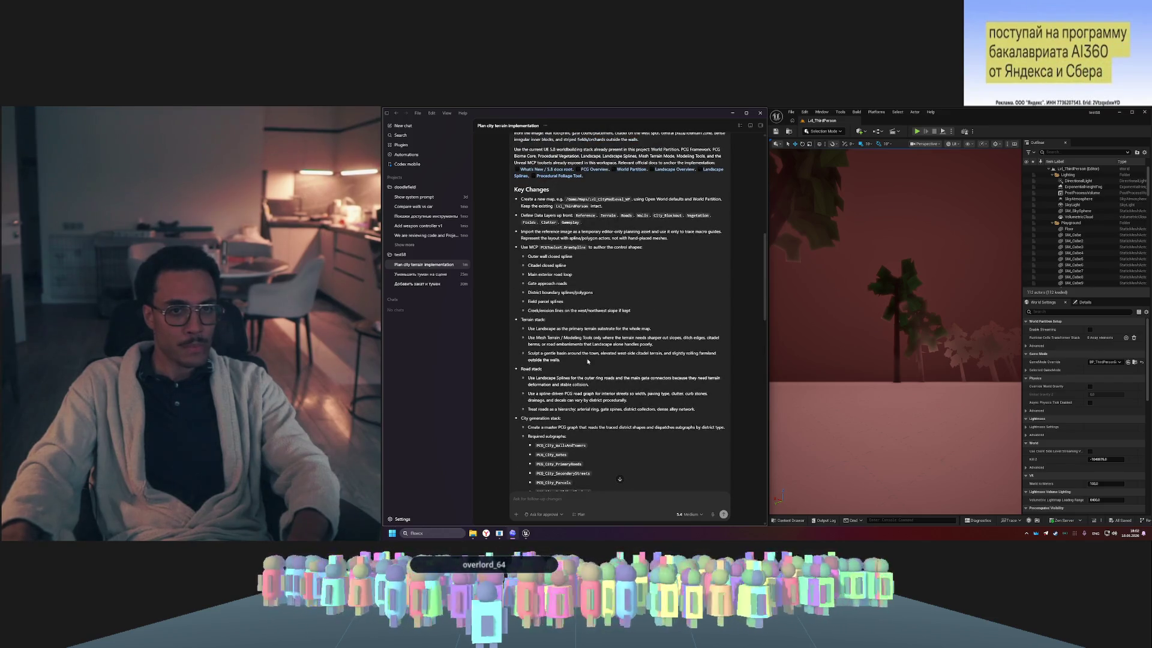
{"action": "scroll", "coordinate": [588, 360], "scroll_direction": "up", "scroll_amount": 5}
{"action": "scroll", "coordinate": [515, 432], "scroll_direction": "down", "scroll_amount": 3}
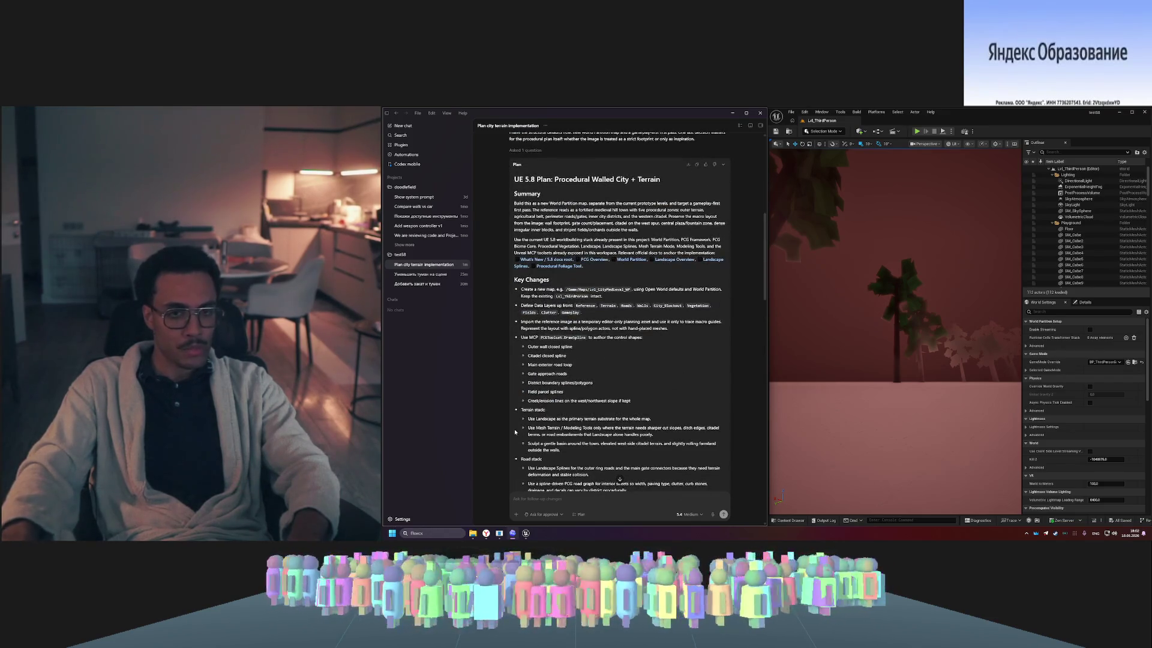
{"action": "scroll", "coordinate": [522, 450], "scroll_direction": "down", "scroll_amount": 15}
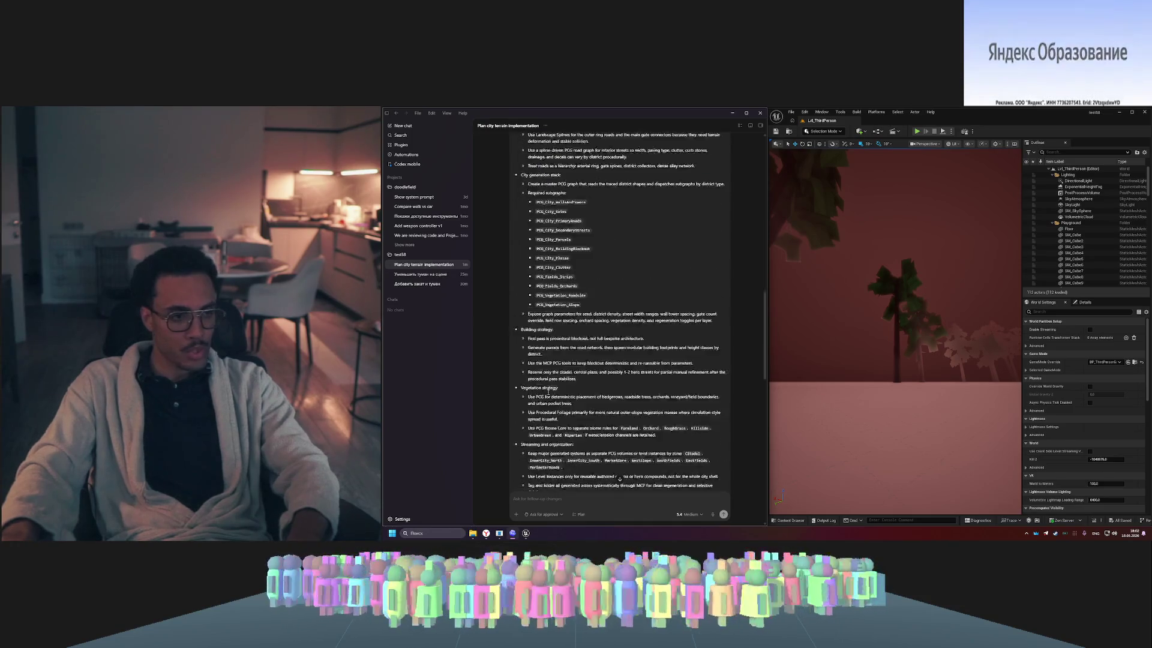
{"action": "left_click", "coordinate": [473, 532]}
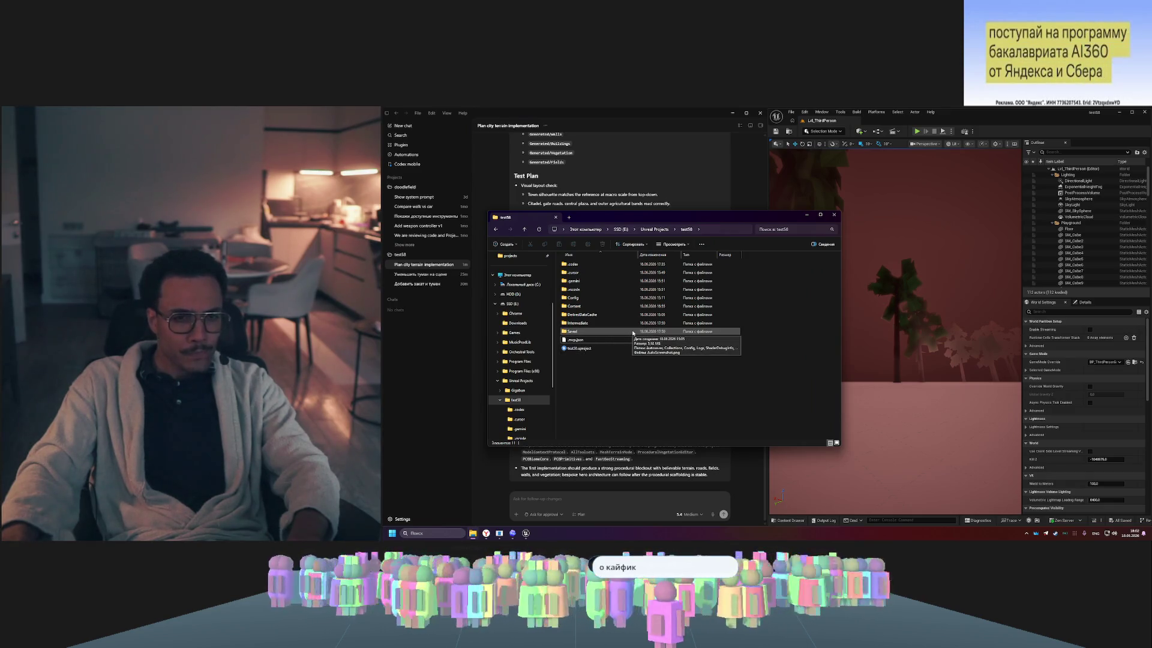
Check the top of the Codex plan chat before going back to the test58 folder
{"action": "right_click", "coordinate": [595, 381]}
{"action": "mouse_move", "coordinate": [673, 366]}
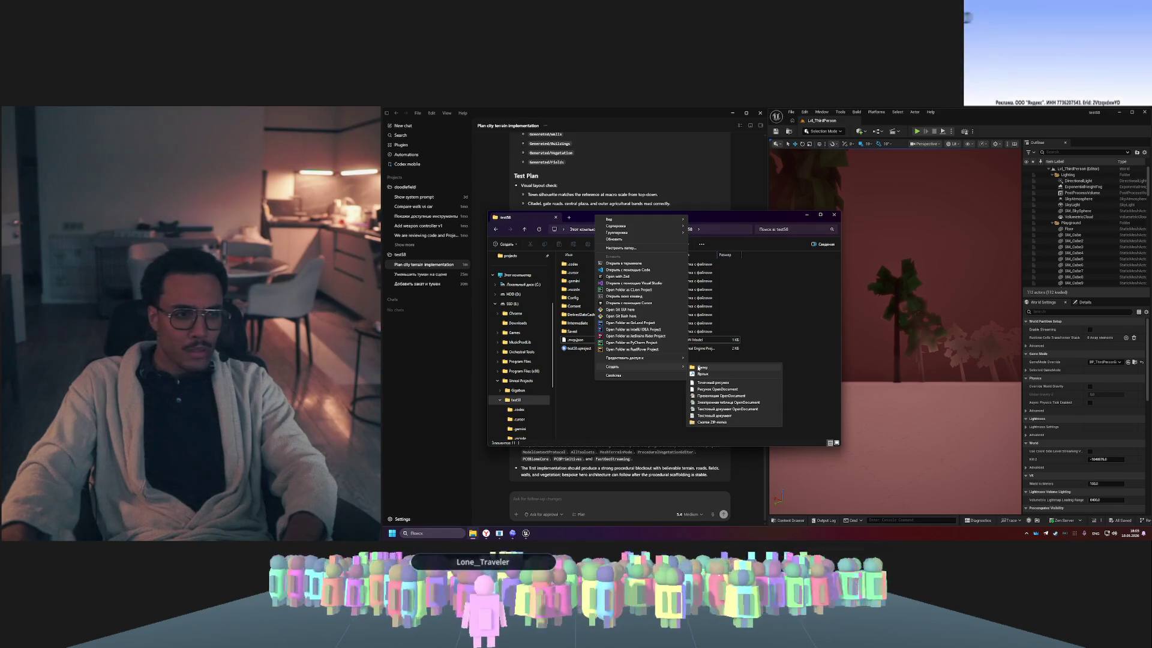
{"action": "left_click", "coordinate": [678, 193]}
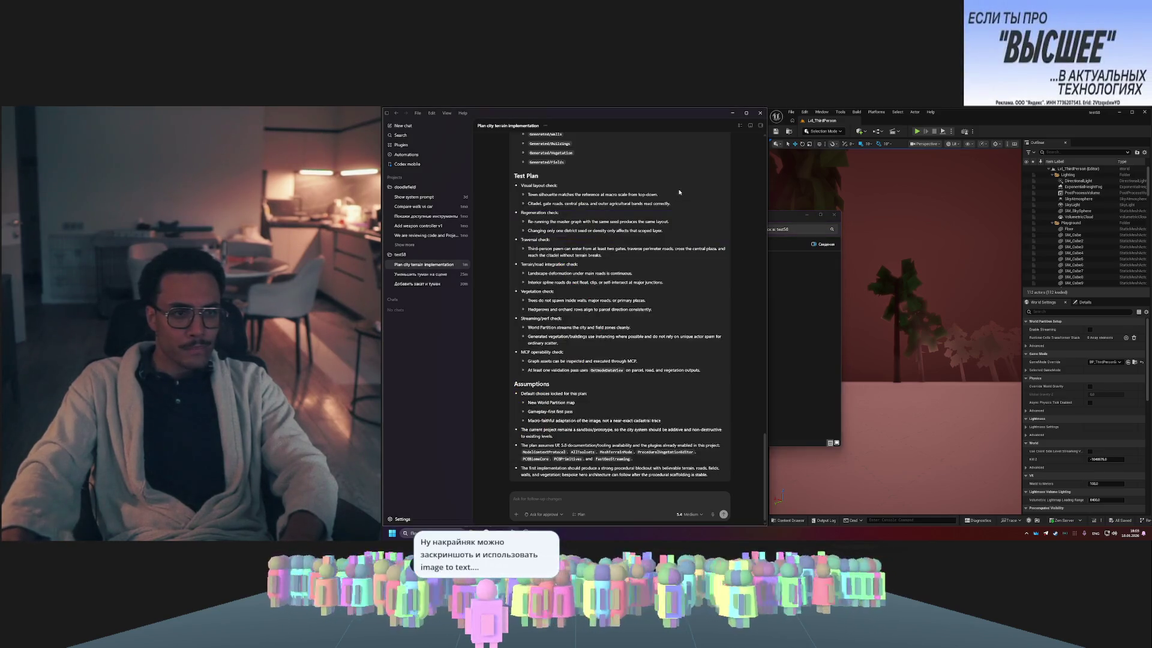
{"action": "scroll", "coordinate": [661, 228], "scroll_direction": "up", "scroll_amount": 15}
{"action": "scroll", "coordinate": [661, 228], "scroll_direction": "up", "scroll_amount": 5}
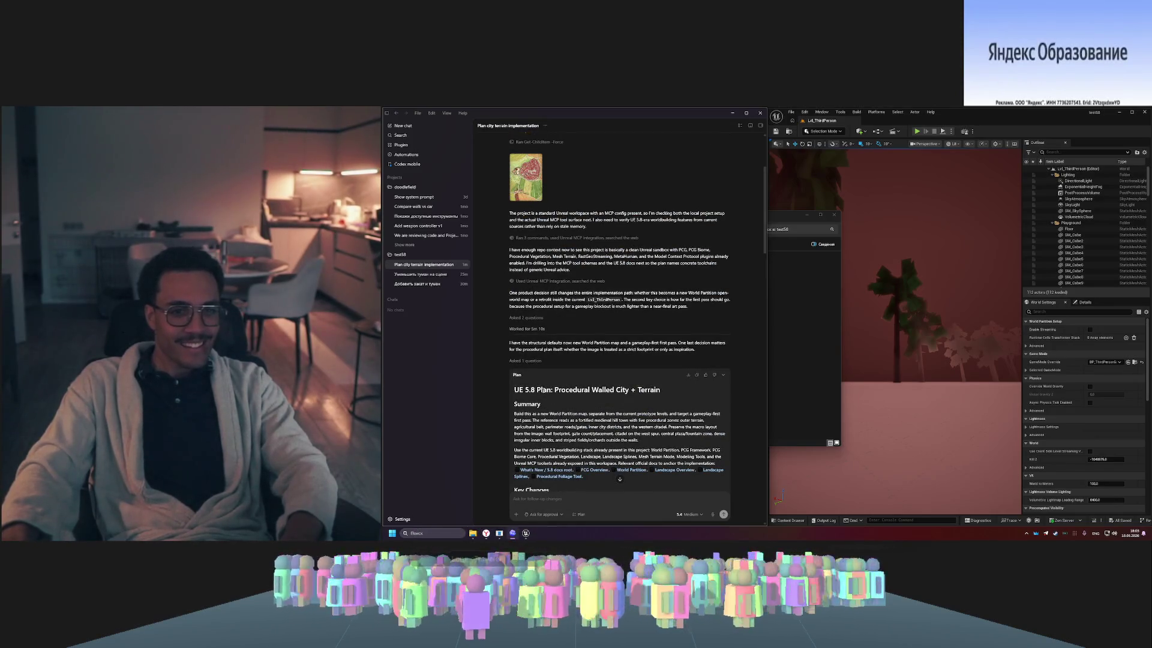
{"action": "left_click", "coordinate": [473, 533]}
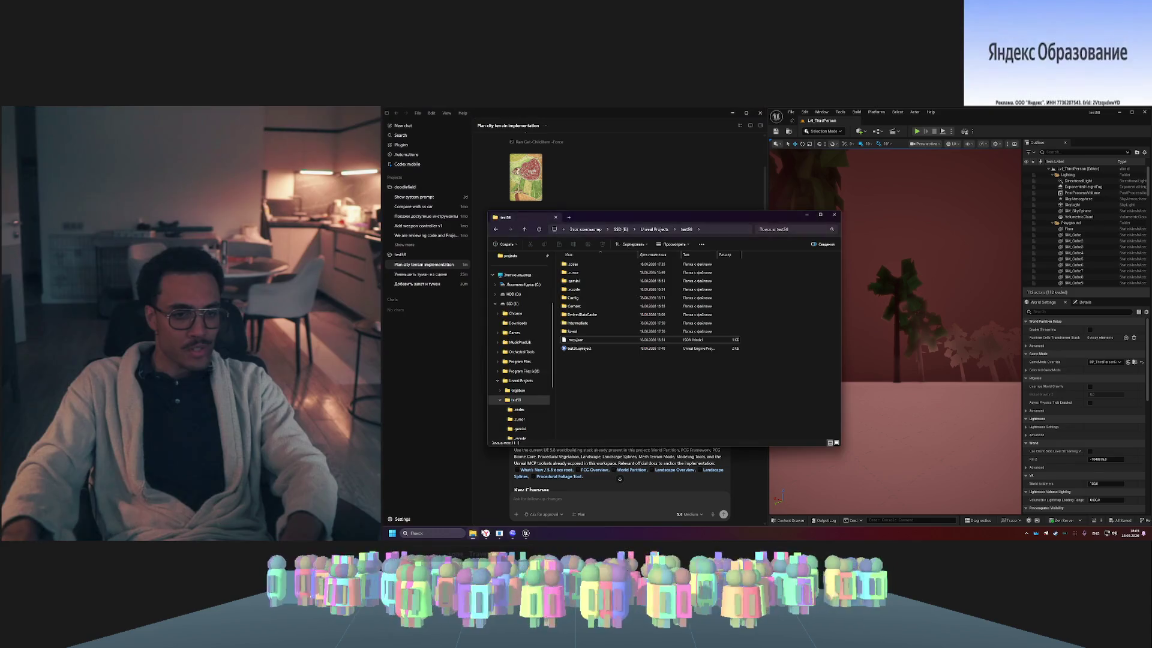
Create a new text document in test58 named 'plan 1st pass'
{"action": "right_click", "coordinate": [690, 311]}
{"action": "mouse_move", "coordinate": [690, 363]}
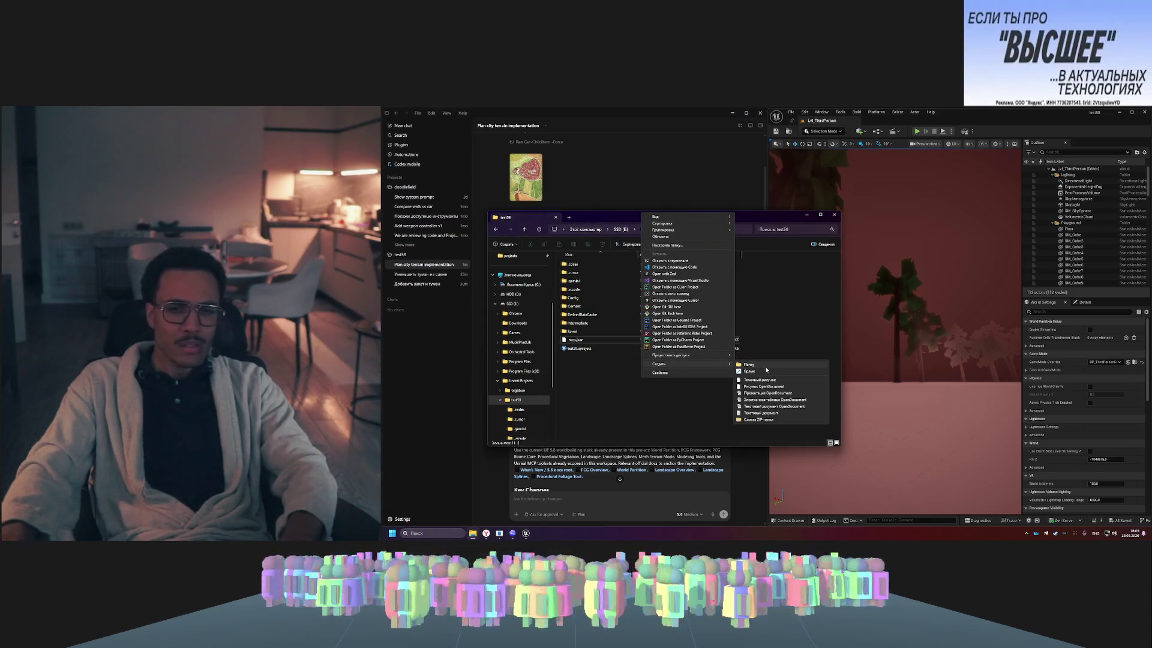
{"action": "left_click", "coordinate": [761, 413]}
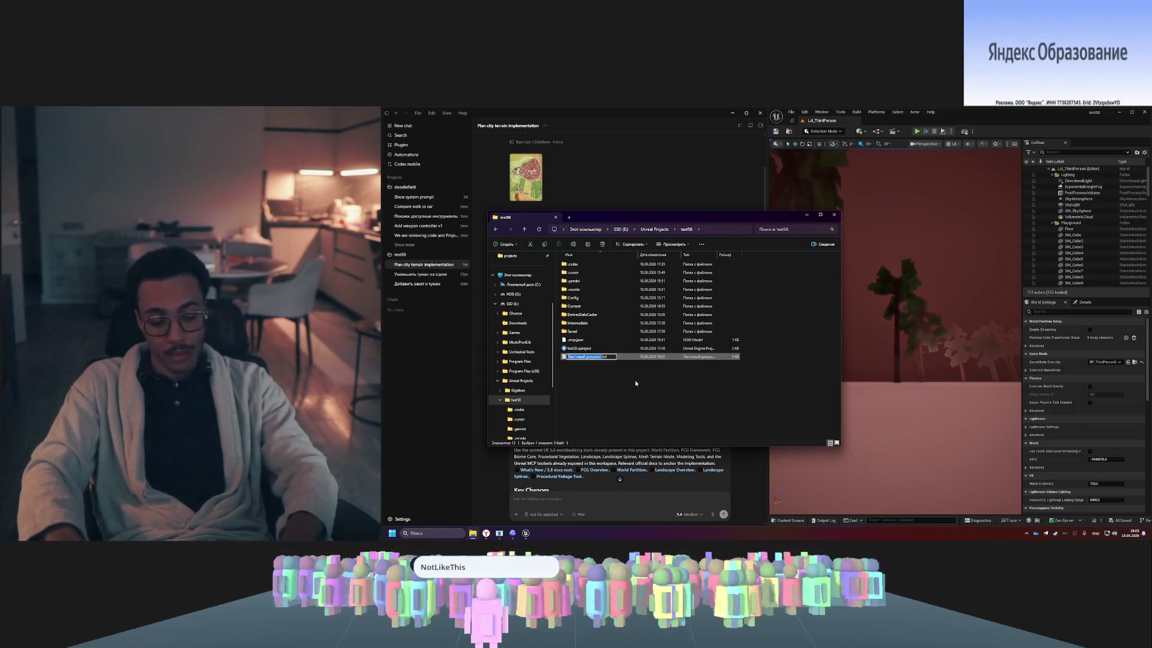
{"action": "type", "text": "1st"}
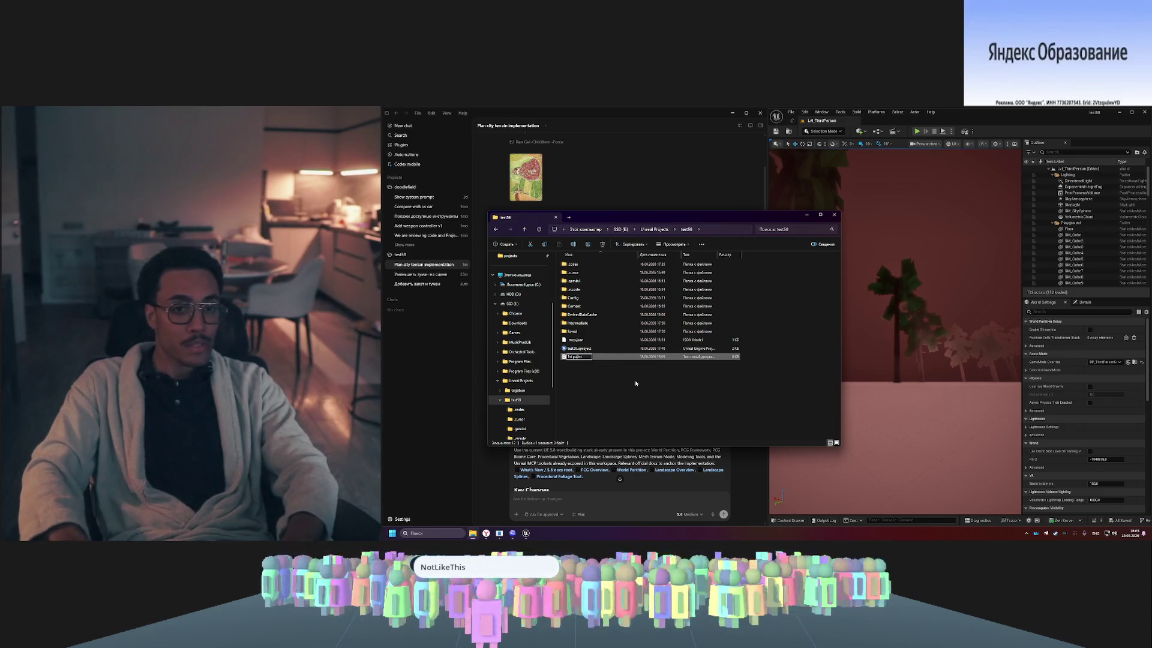
{"action": "type", "text": " pass"}
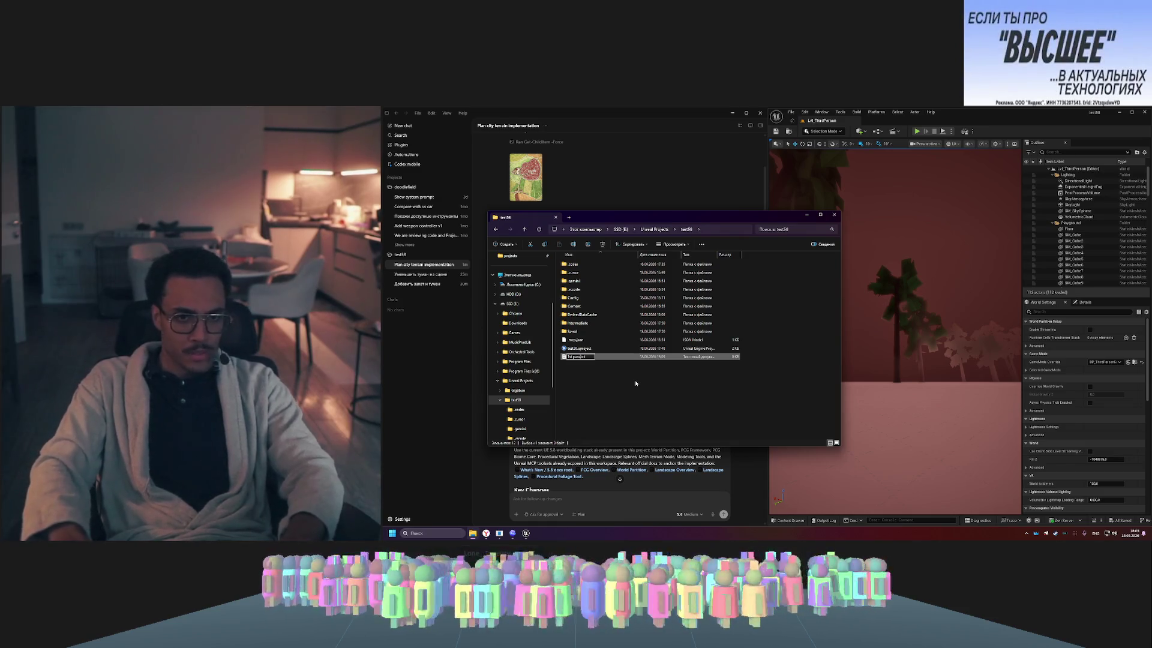
{"action": "key", "text": "Home"}
{"action": "type", "text": "plan"}
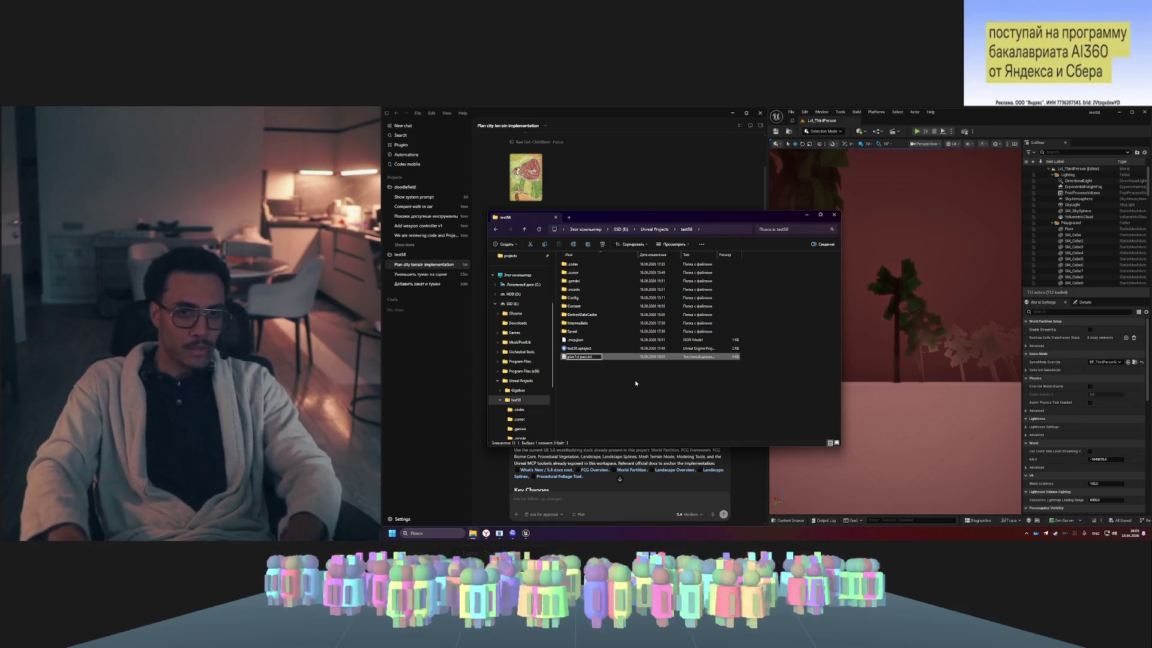
{"action": "key", "text": "Return"}
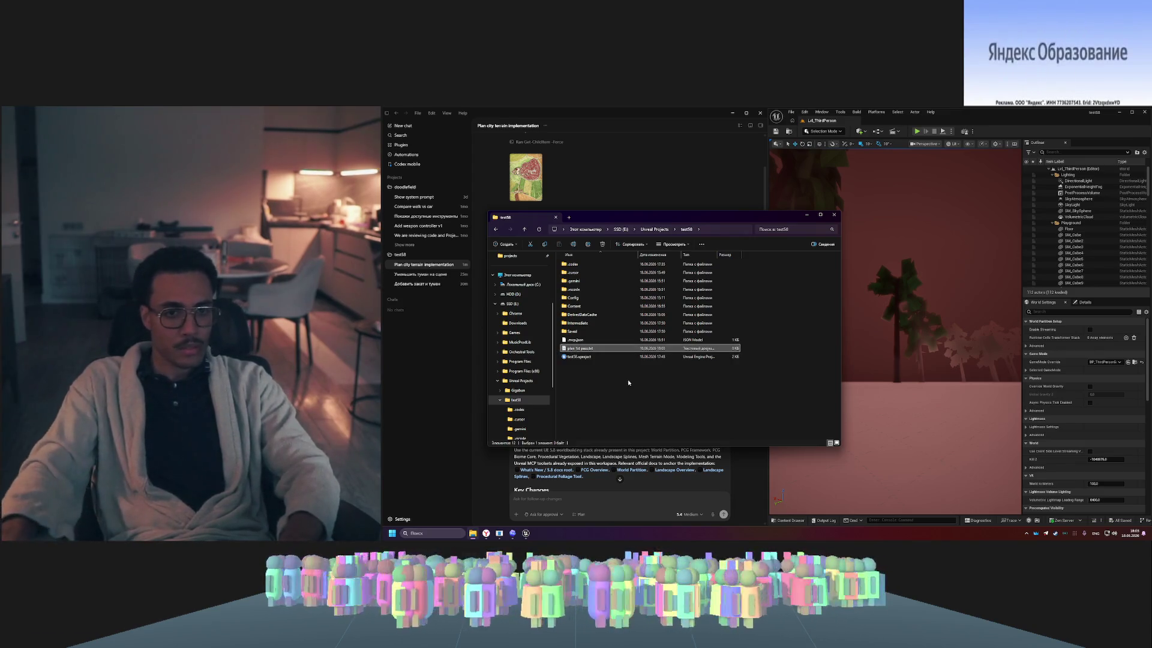
Paste the copied plan into plan 1st pass.txt and save it
{"action": "key", "text": "ctrl+v"}
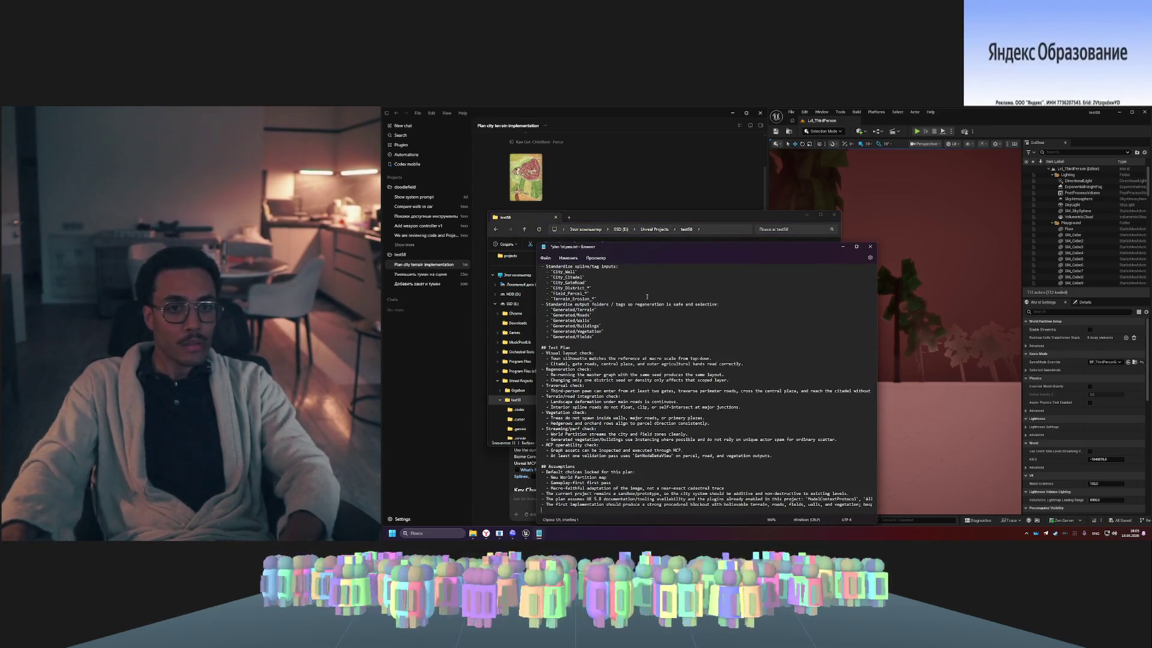
{"action": "scroll", "coordinate": [704, 326], "scroll_direction": "up", "scroll_amount": 20}
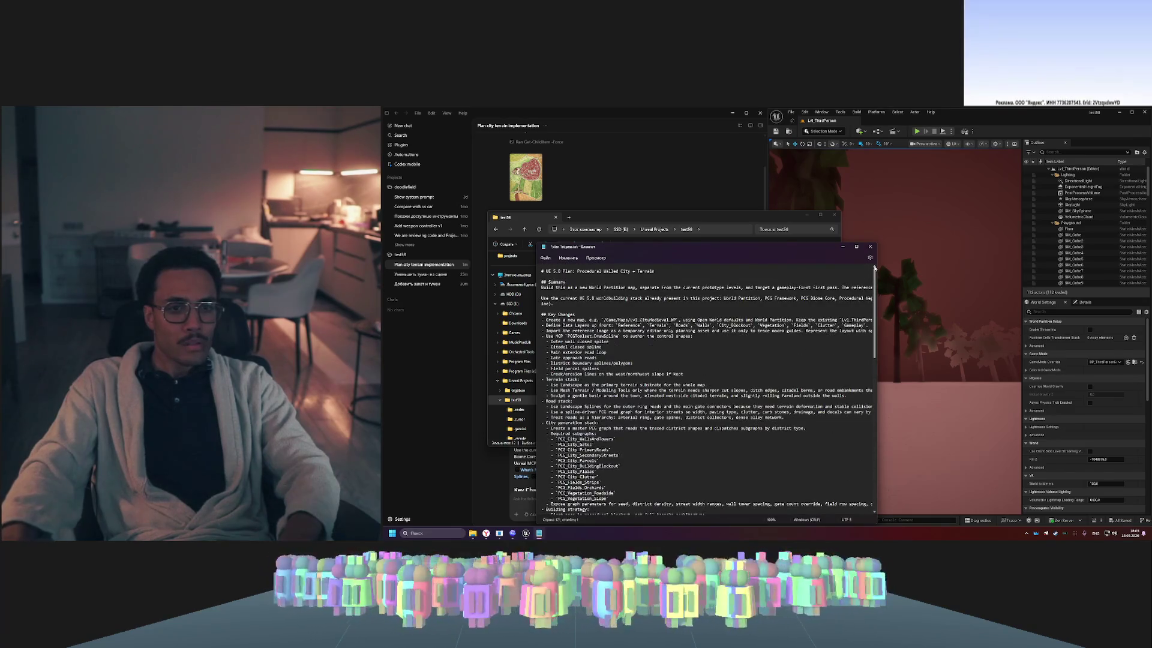
{"action": "left_click", "coordinate": [870, 246]}
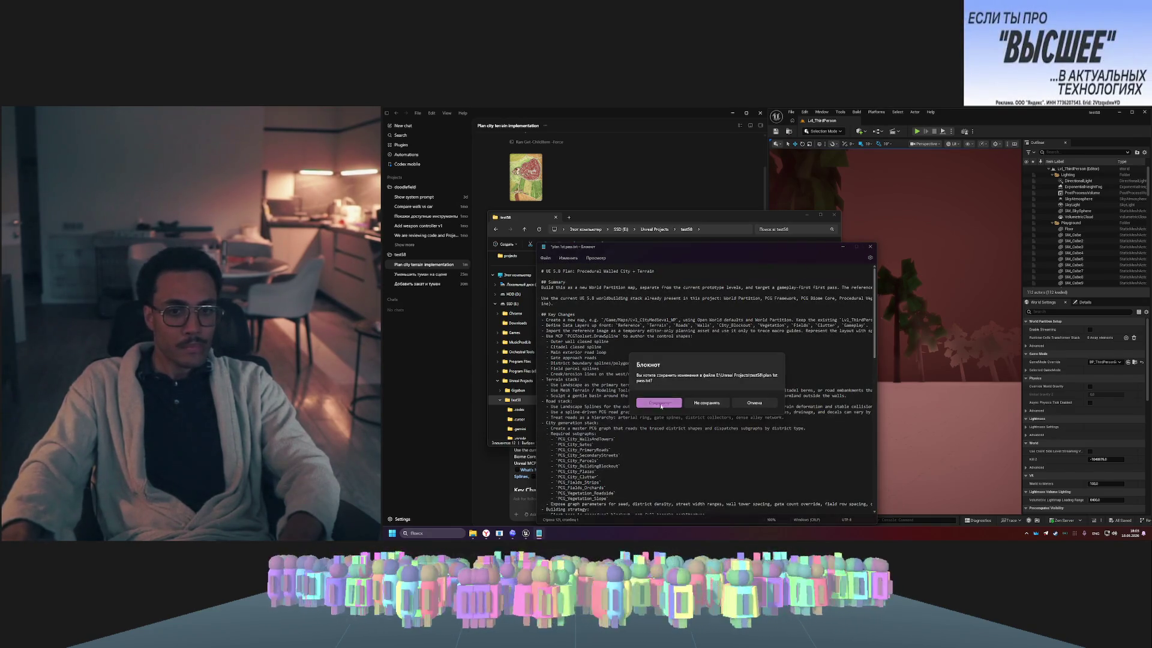
{"action": "left_click", "coordinate": [661, 403]}
Rename the file to plan 1st pass.md, accepting the extension-change warning
{"action": "right_click", "coordinate": [594, 349]}
{"action": "left_click", "coordinate": [609, 348]}
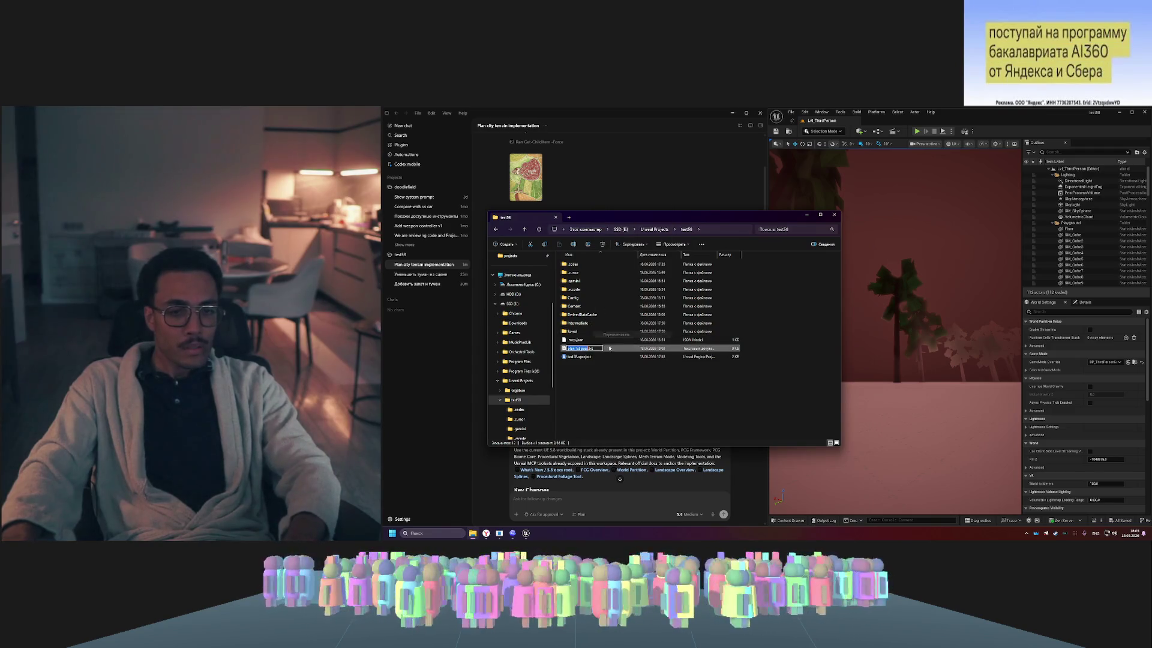
{"action": "key", "text": "BackSpace"}
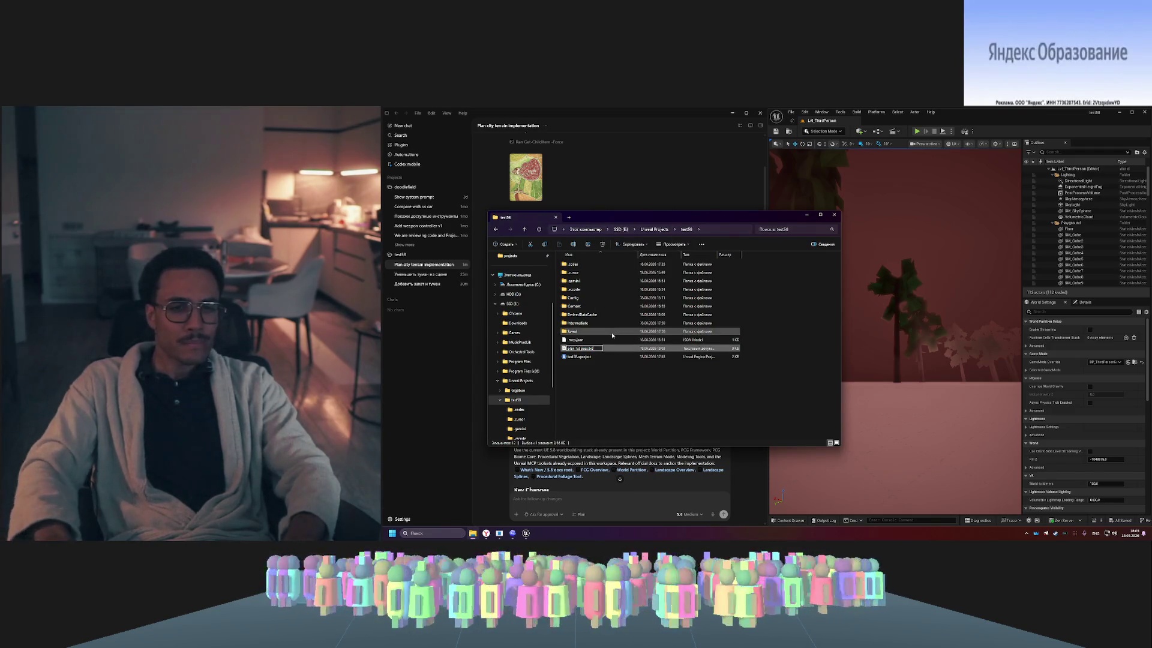
{"action": "key", "text": "Return"}
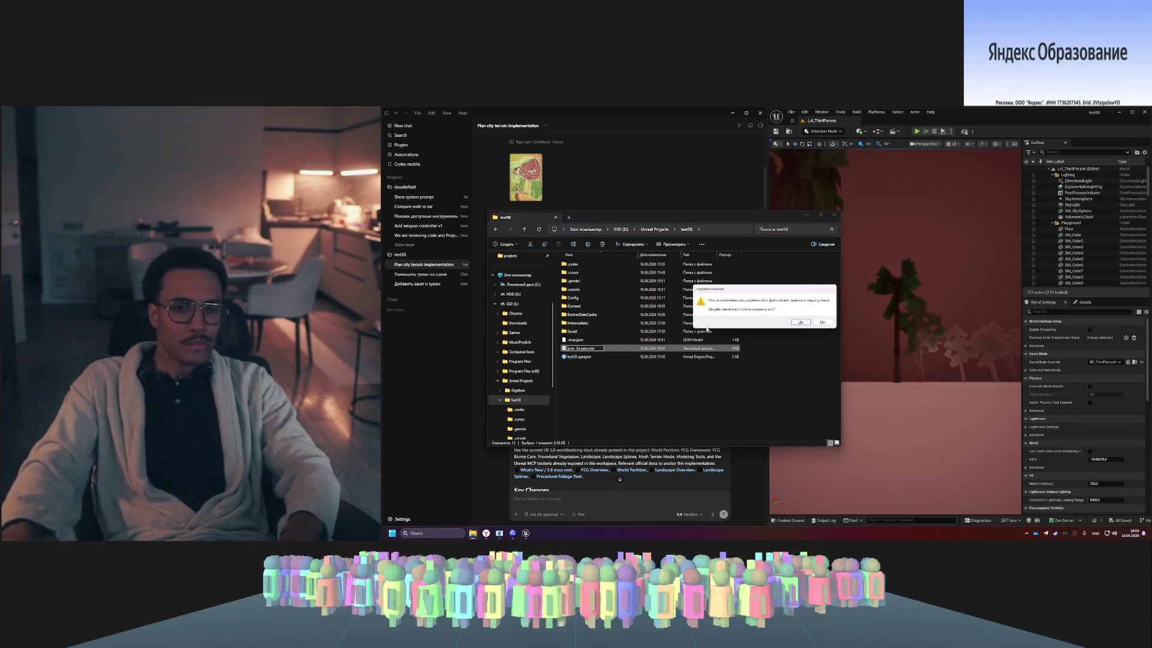
{"action": "key", "text": "Return"}
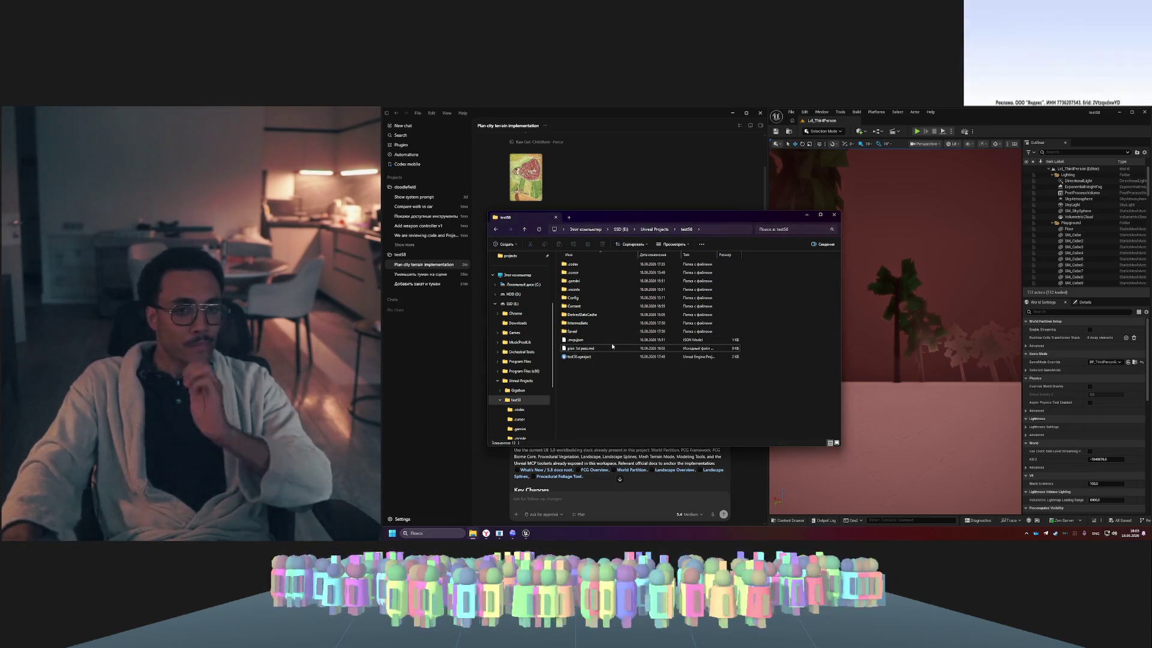
{"action": "left_click", "coordinate": [611, 207]}
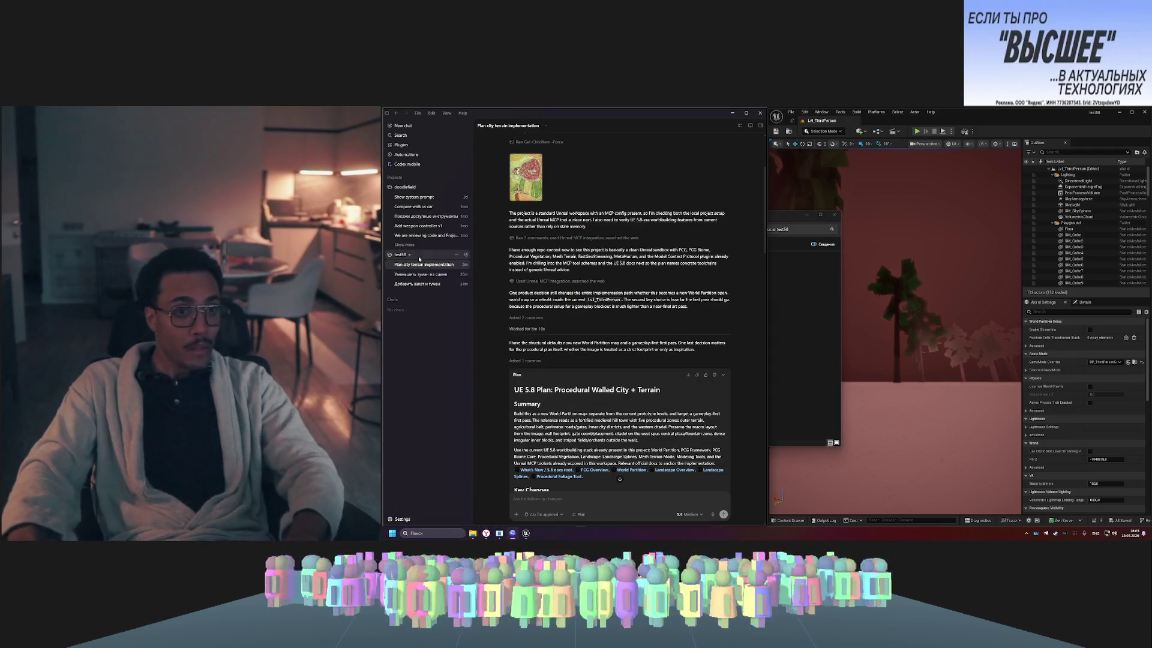
Start a new test58 chat, attach plan 1st pass.md, and send 'implement'
{"action": "left_click", "coordinate": [467, 255]}
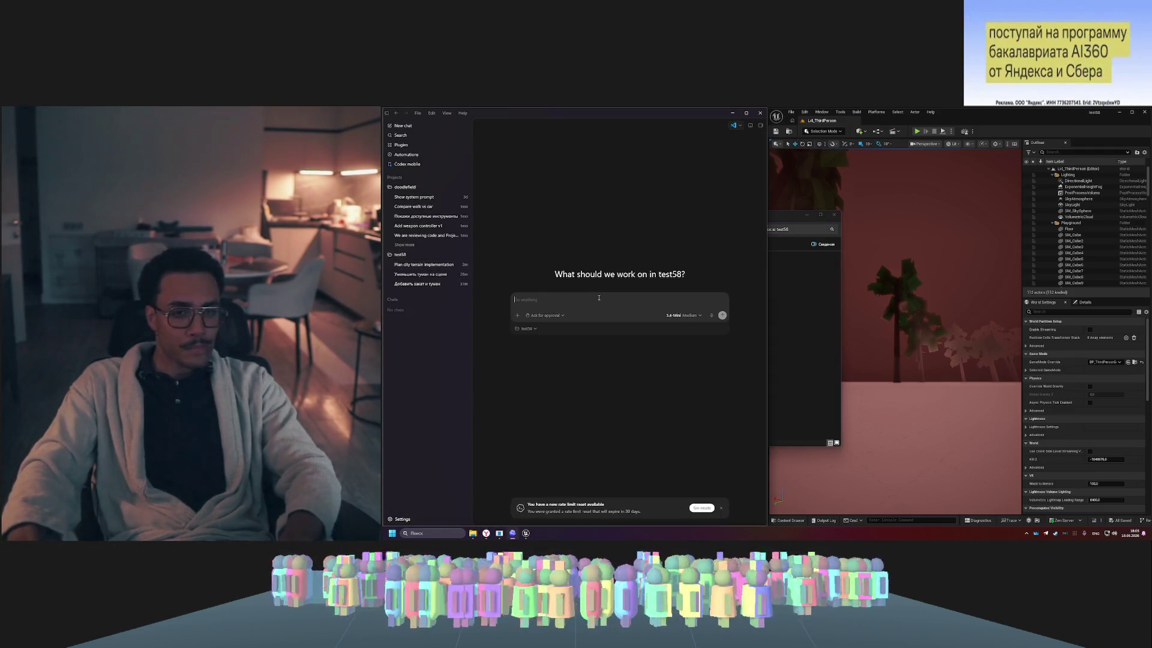
{"action": "type", "text": "@"}
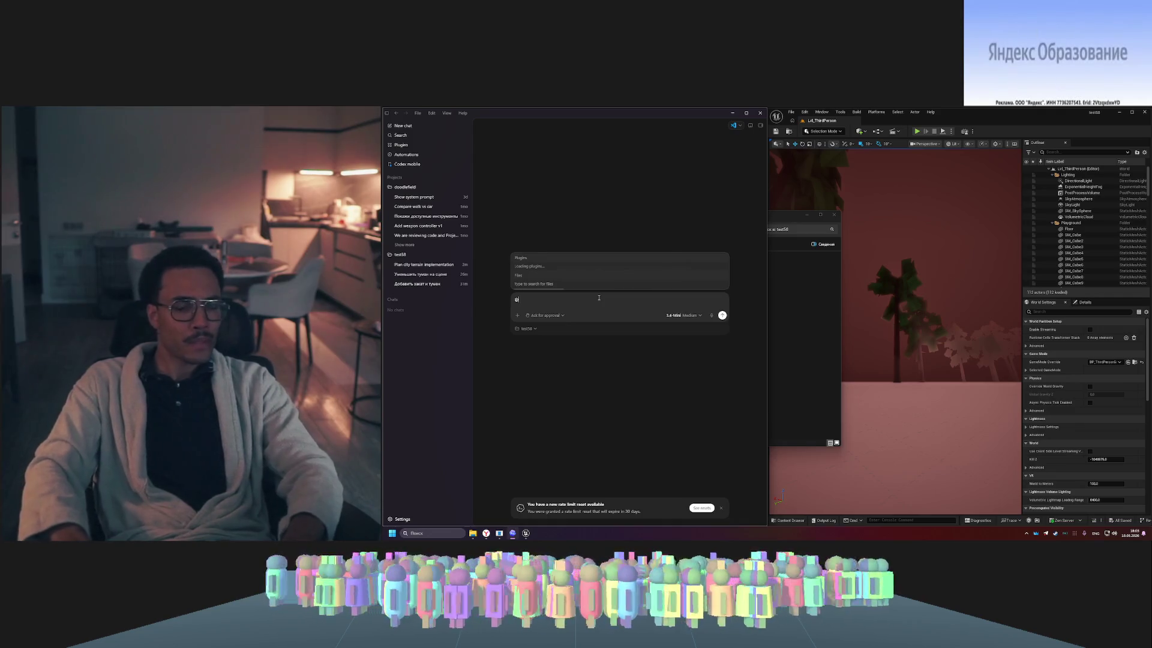
{"action": "type", "text": "l"}
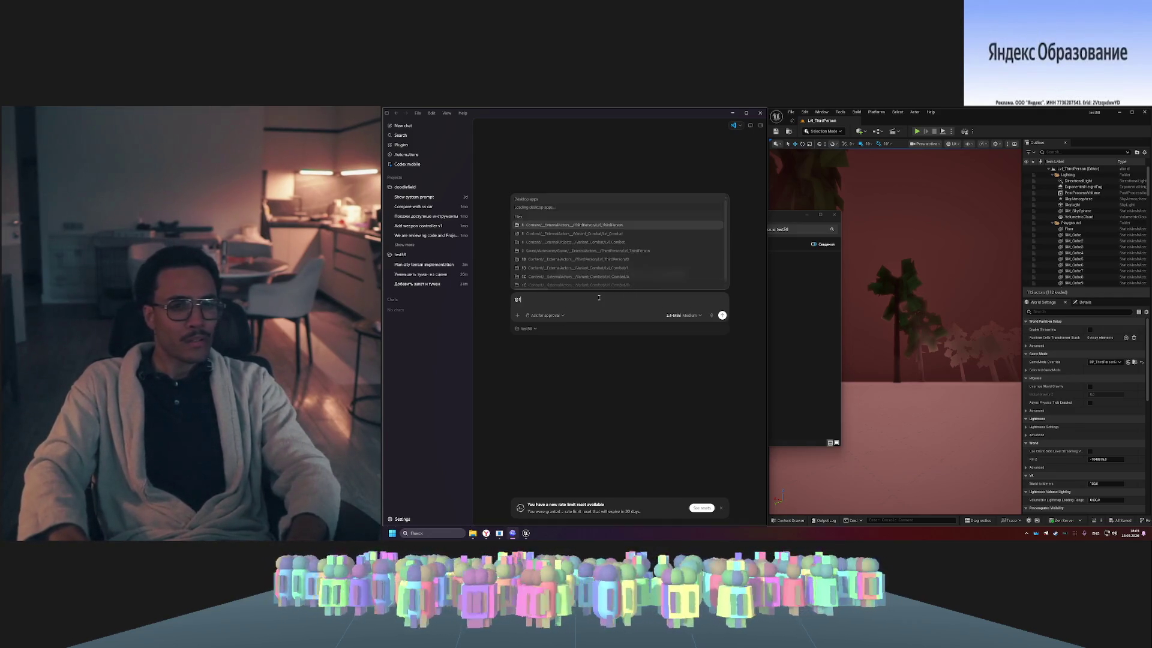
{"action": "type", "text": "la"}
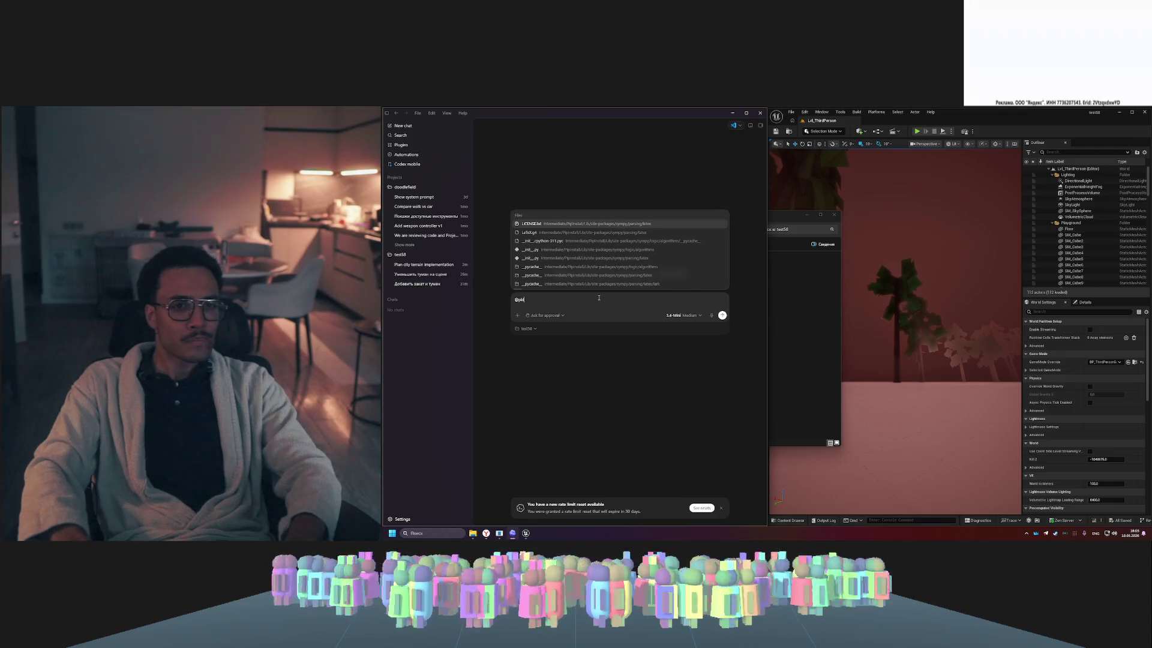
{"action": "type", "text": "n"}
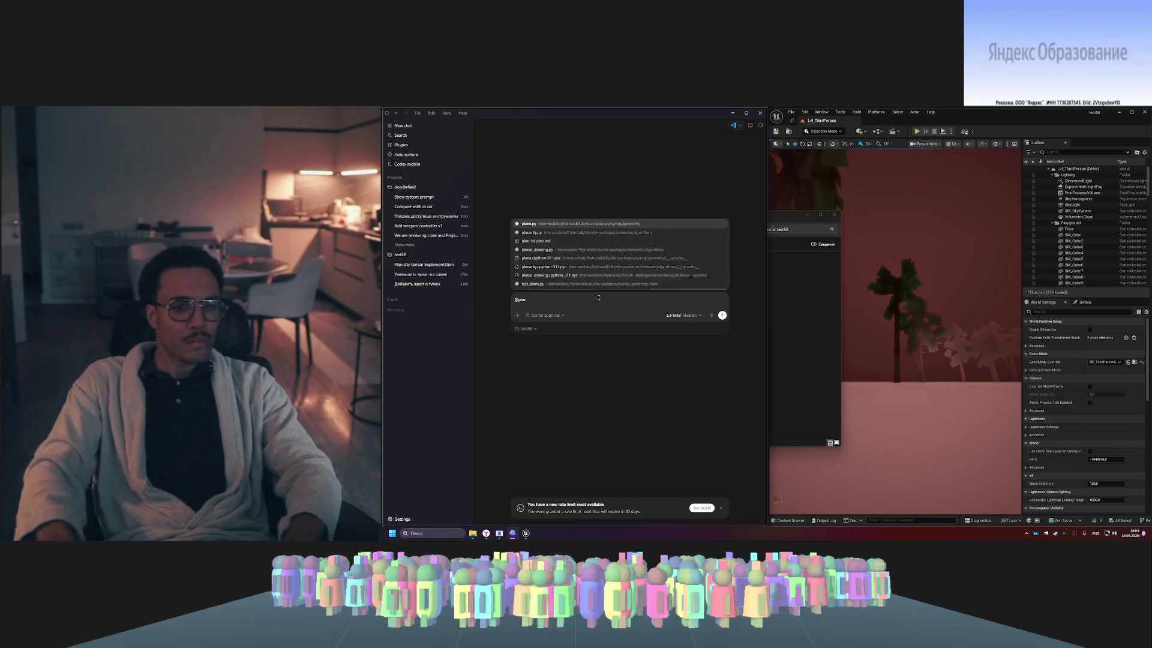
{"action": "left_click", "coordinate": [471, 535]}
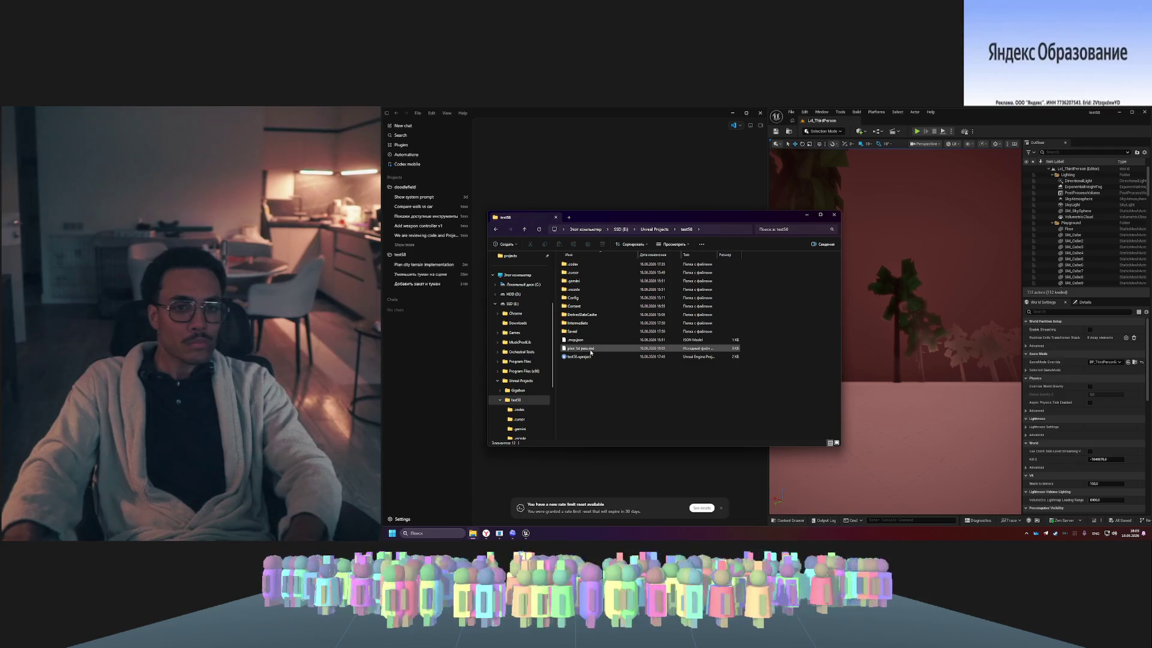
{"action": "left_click_drag", "start_coordinate": [624, 217], "coordinate": [821, 232]}
{"action": "left_click_drag", "start_coordinate": [777, 364], "coordinate": [590, 306]}
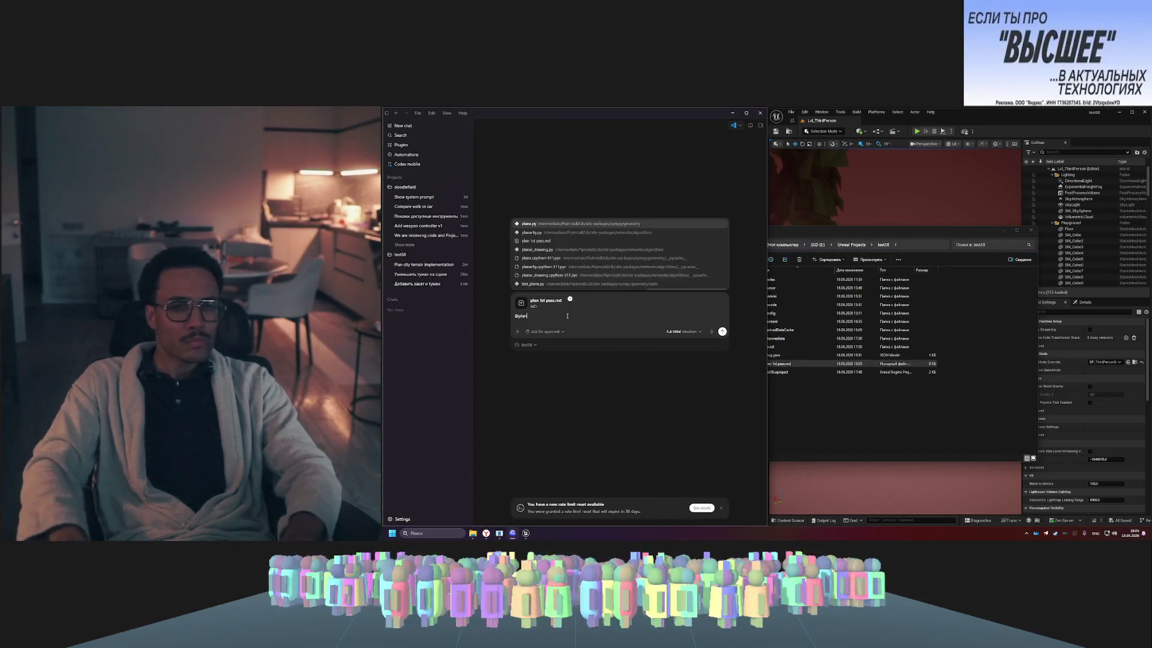
{"action": "key", "text": "BackSpace"}
{"action": "key", "text": "BackSpace"}
{"action": "key", "text": "BackSpace"}
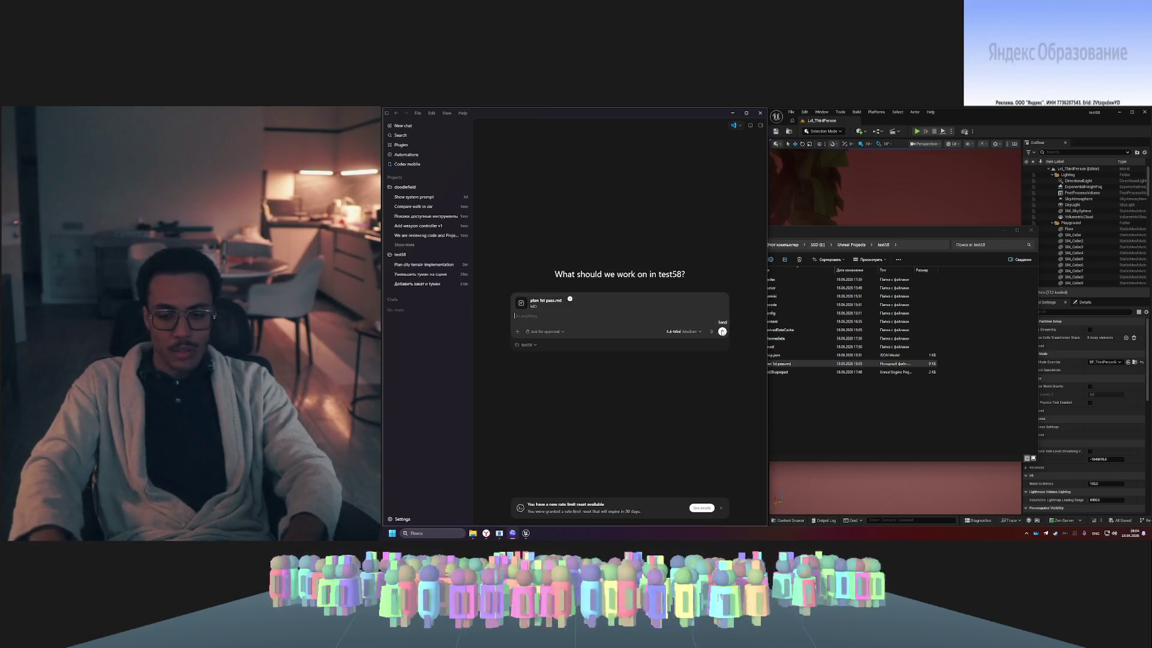
{"action": "type", "text": "t"}
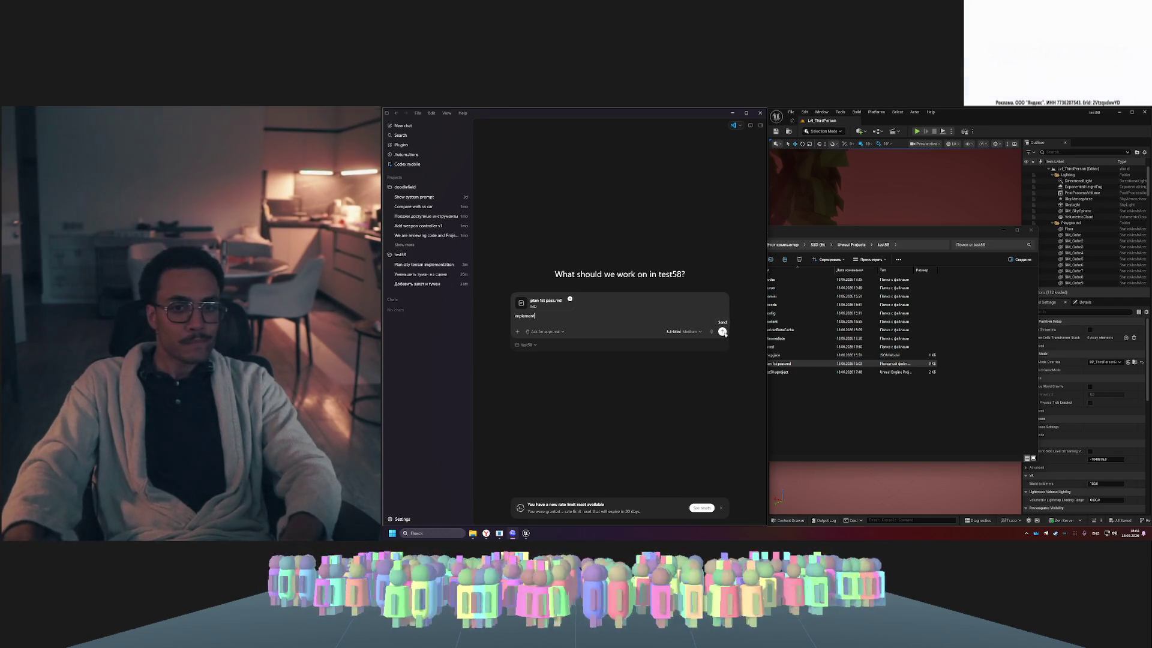
{"action": "left_click", "coordinate": [723, 333]}
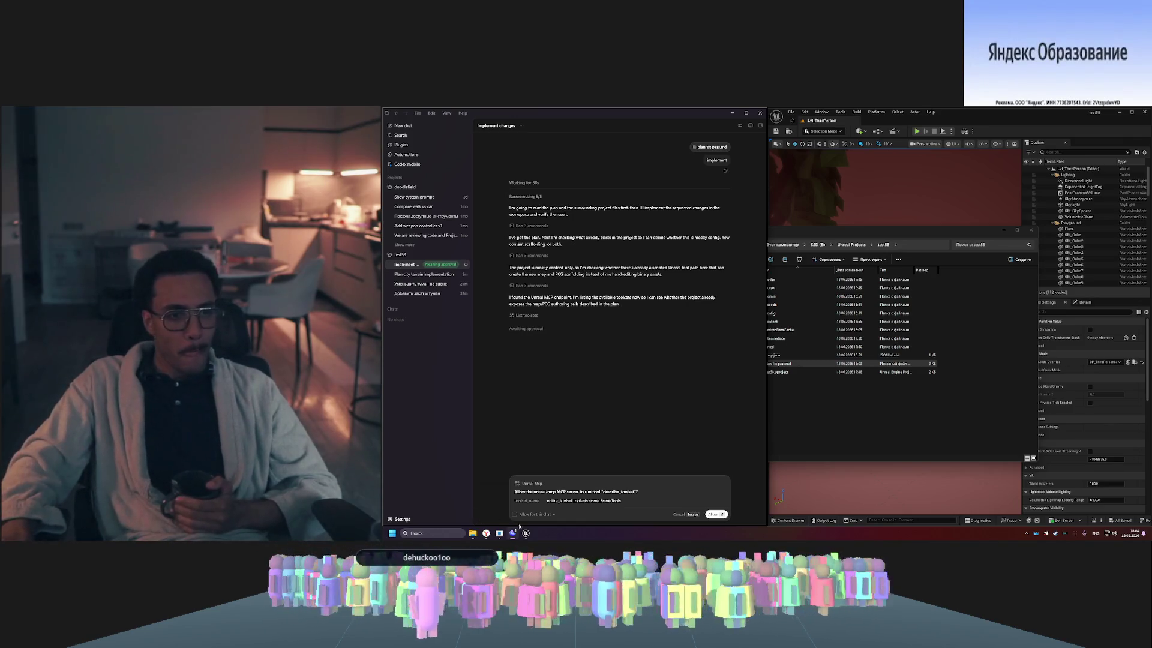
Allow the Unreal MCP tool call, check remaining usage, and glance at the plan chat
{"action": "left_click", "coordinate": [716, 514]}
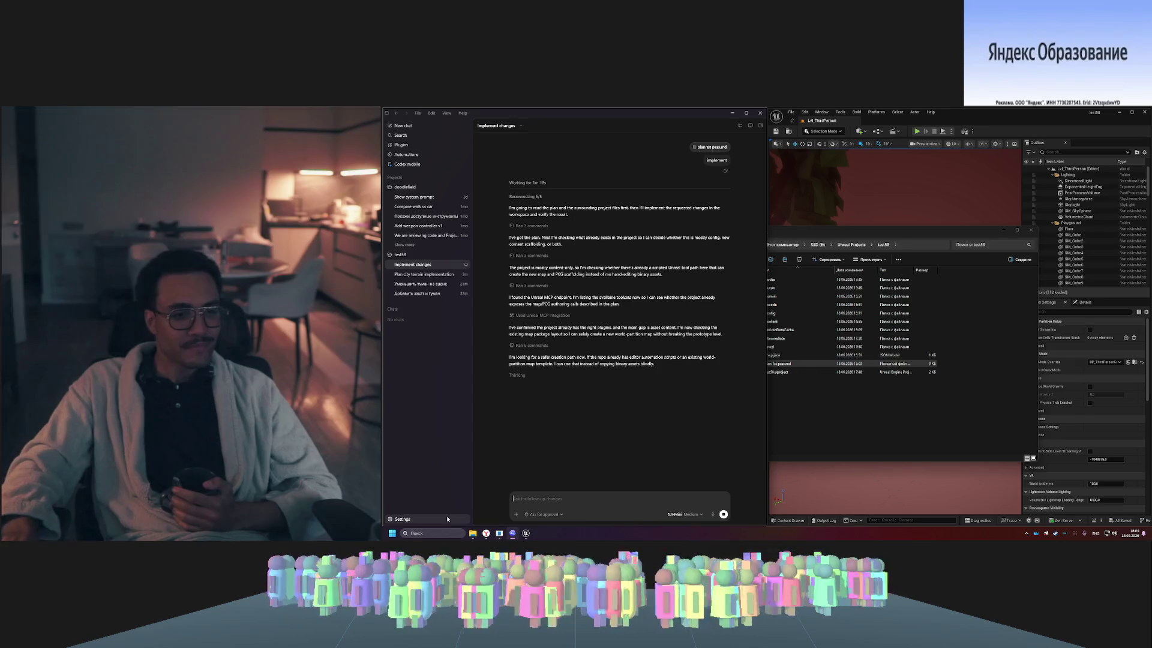
{"action": "left_click", "coordinate": [418, 517]}
{"action": "left_click", "coordinate": [410, 490]}
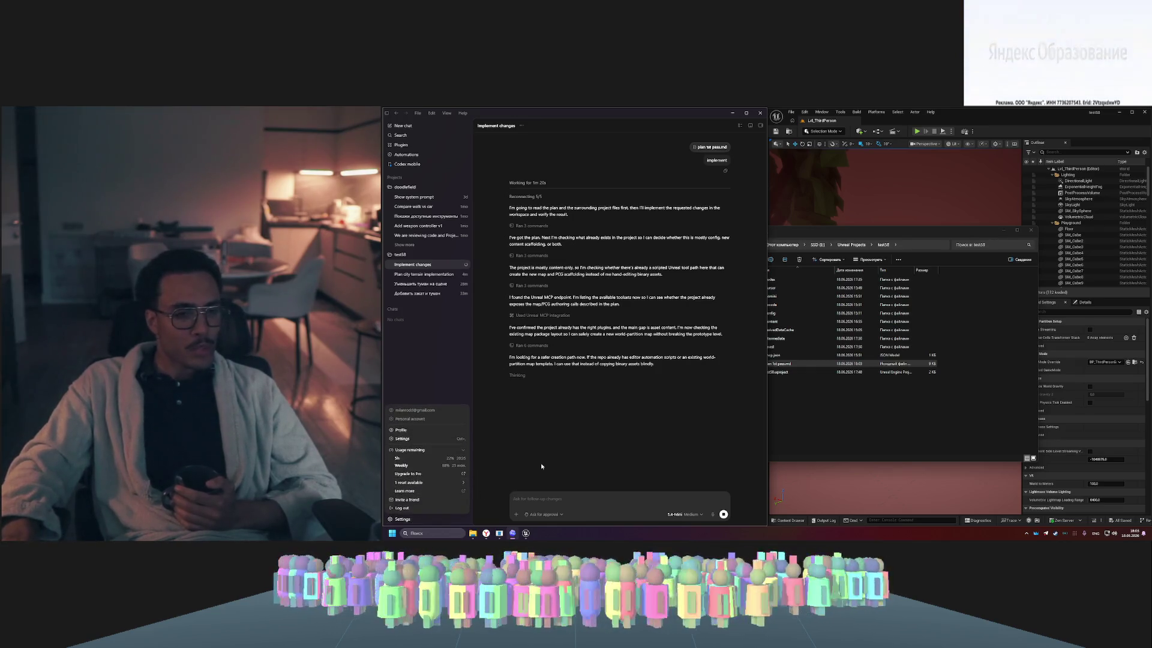
{"action": "left_click", "coordinate": [613, 414]}
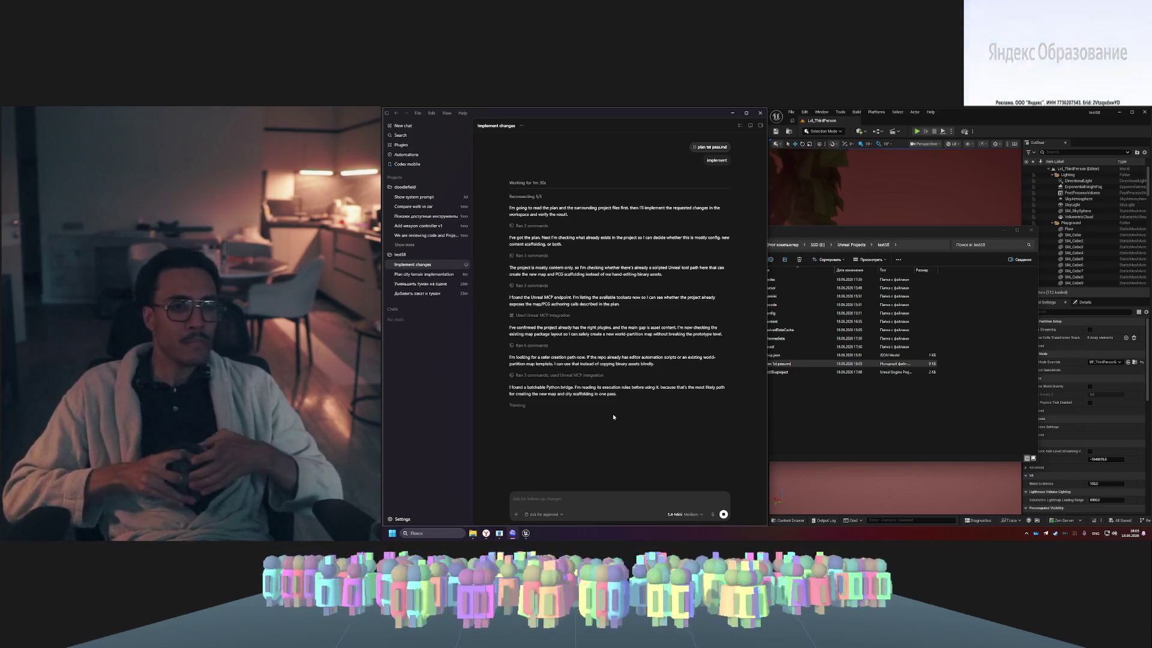
{"action": "left_click", "coordinate": [439, 275]}
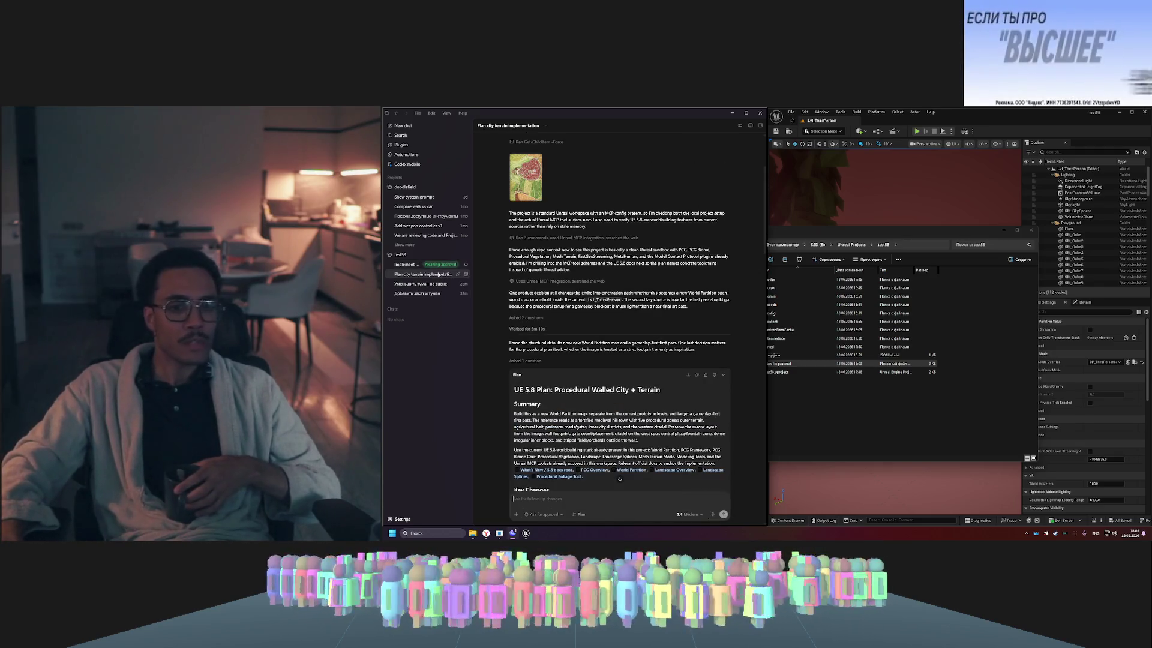
{"action": "left_click", "coordinate": [416, 266]}
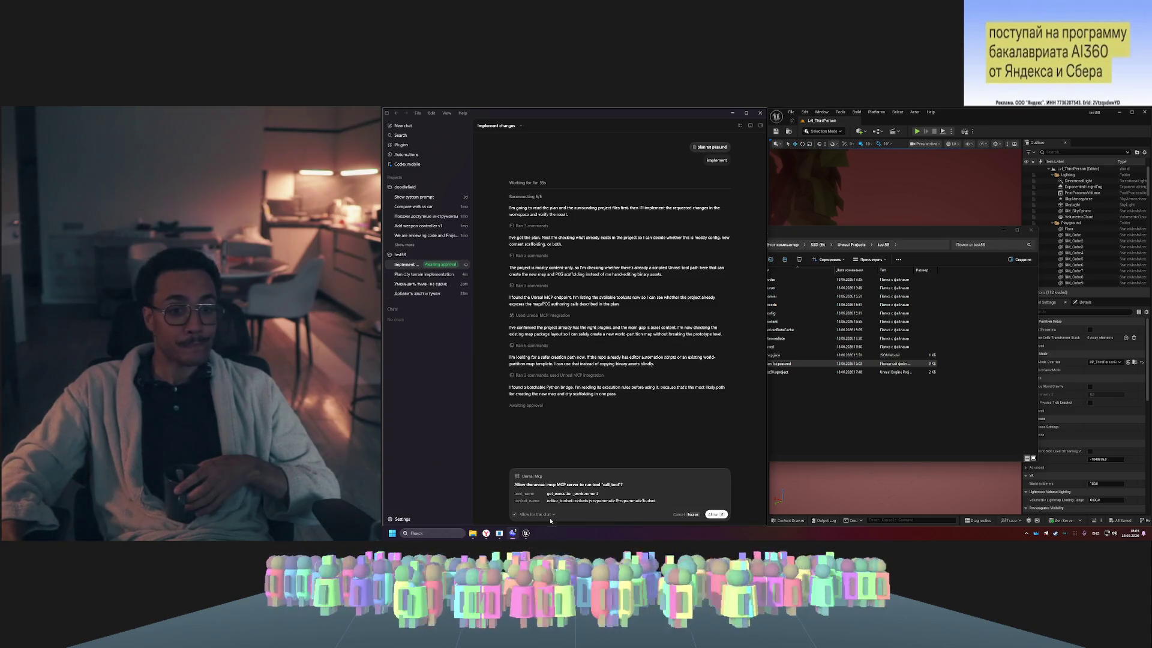
Allow the MCP call_tool request, minimize File Explorer, and check the account menu
{"action": "left_click", "coordinate": [714, 514]}
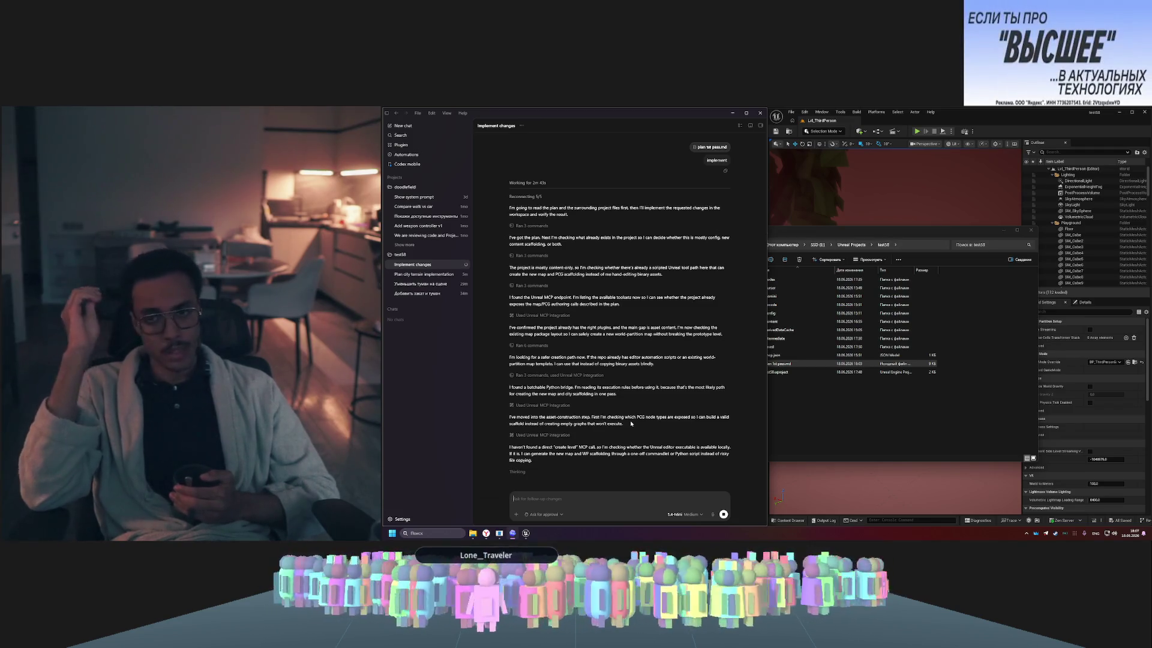
{"action": "left_click", "coordinate": [1003, 231]}
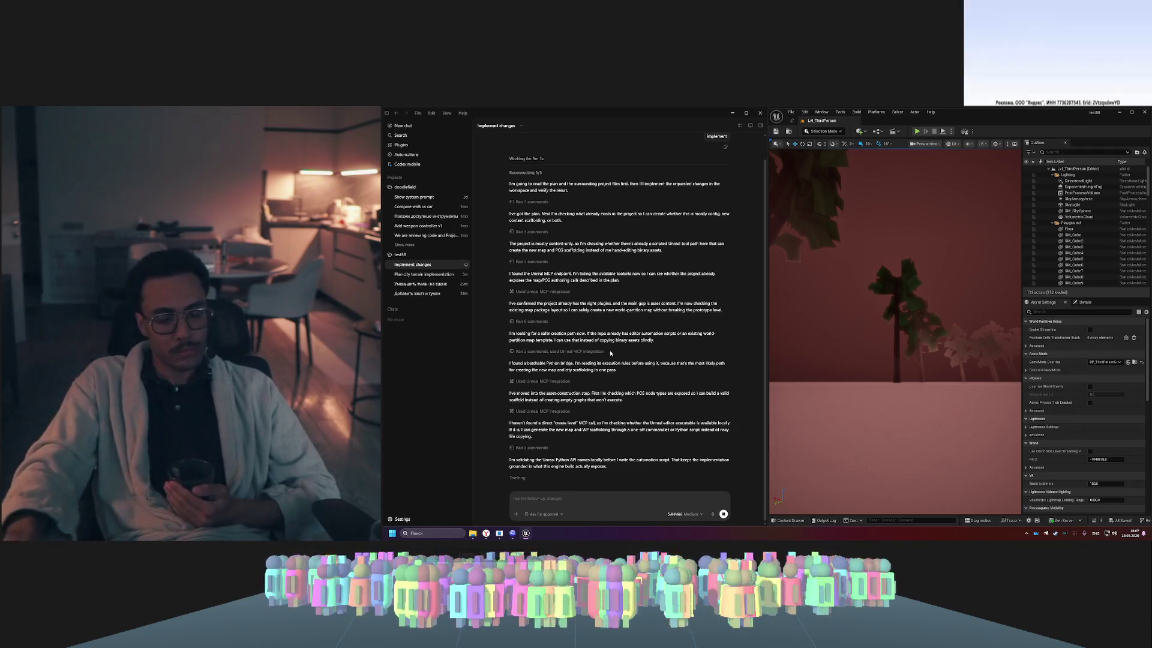
{"action": "left_click", "coordinate": [412, 519]}
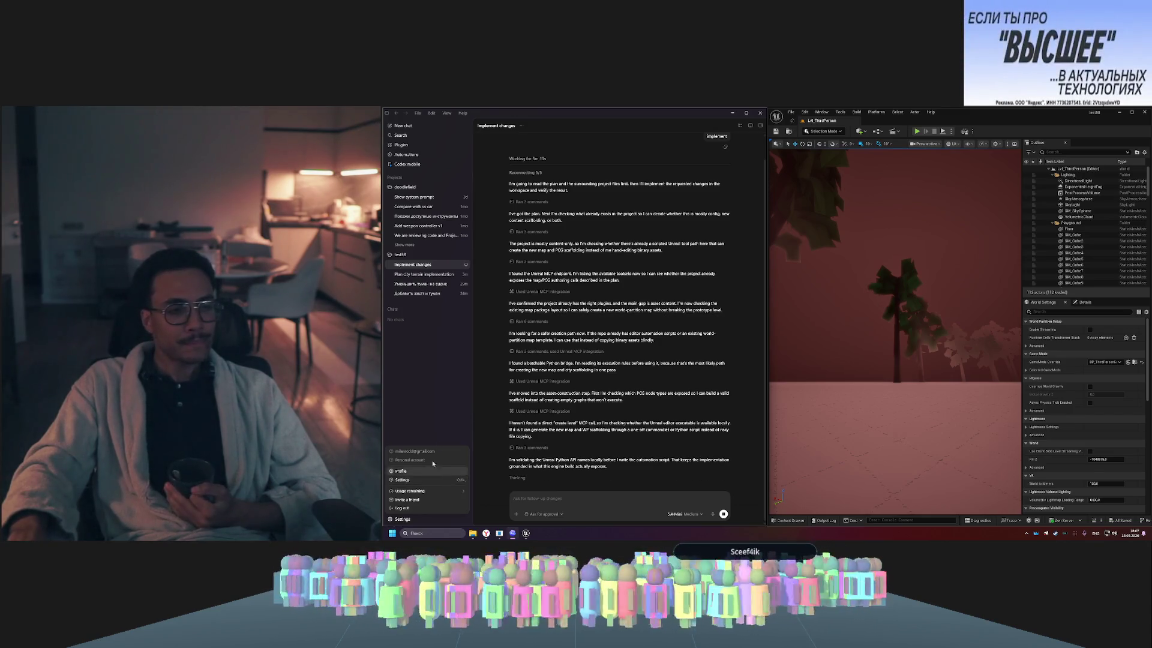
{"action": "left_click", "coordinate": [446, 408]}
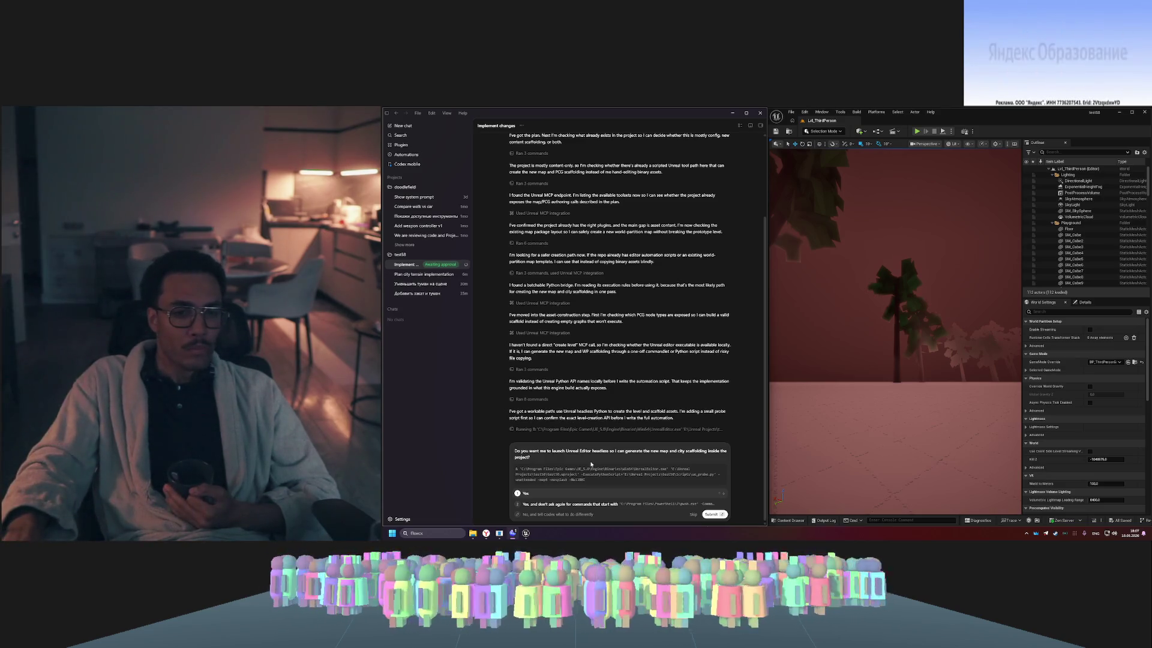
Approve each headless Unreal Editor command, including the corrected-path rerun and Python commandlet probes
{"action": "left_click", "coordinate": [546, 493]}
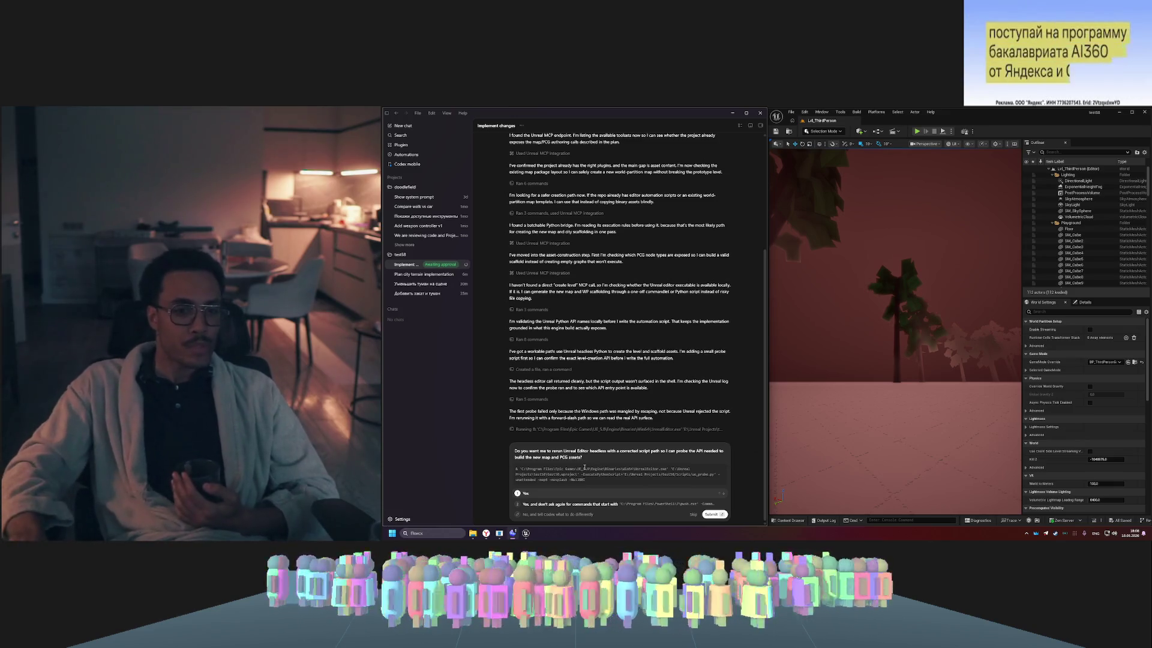
{"action": "left_click", "coordinate": [550, 493]}
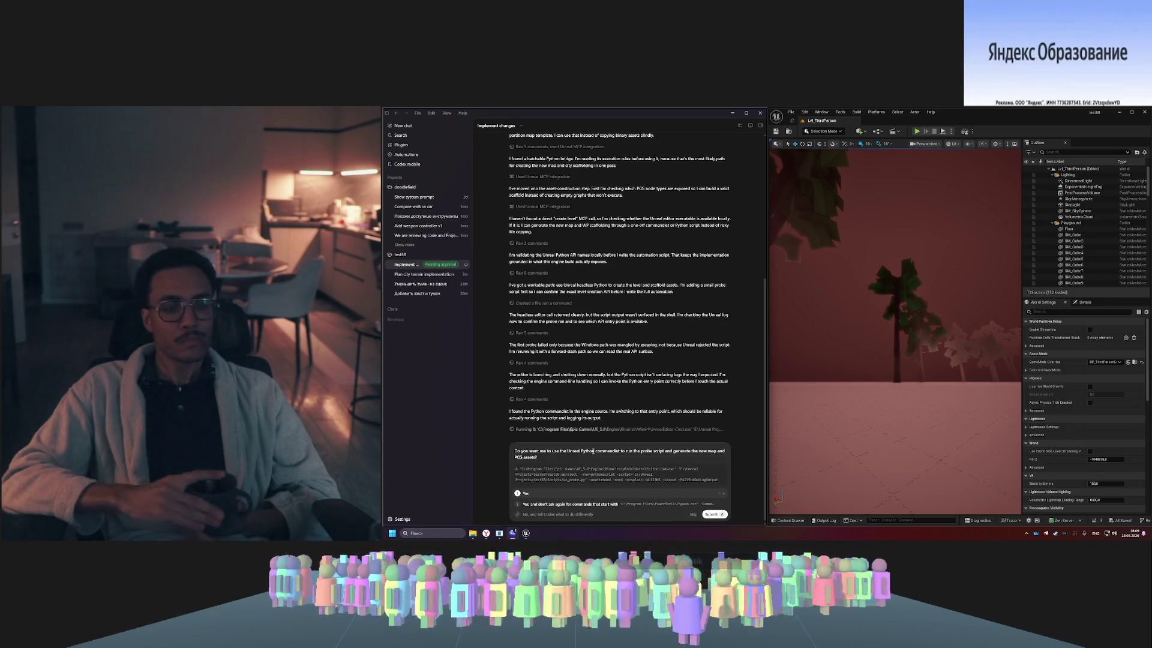
{"action": "left_click", "coordinate": [535, 493]}
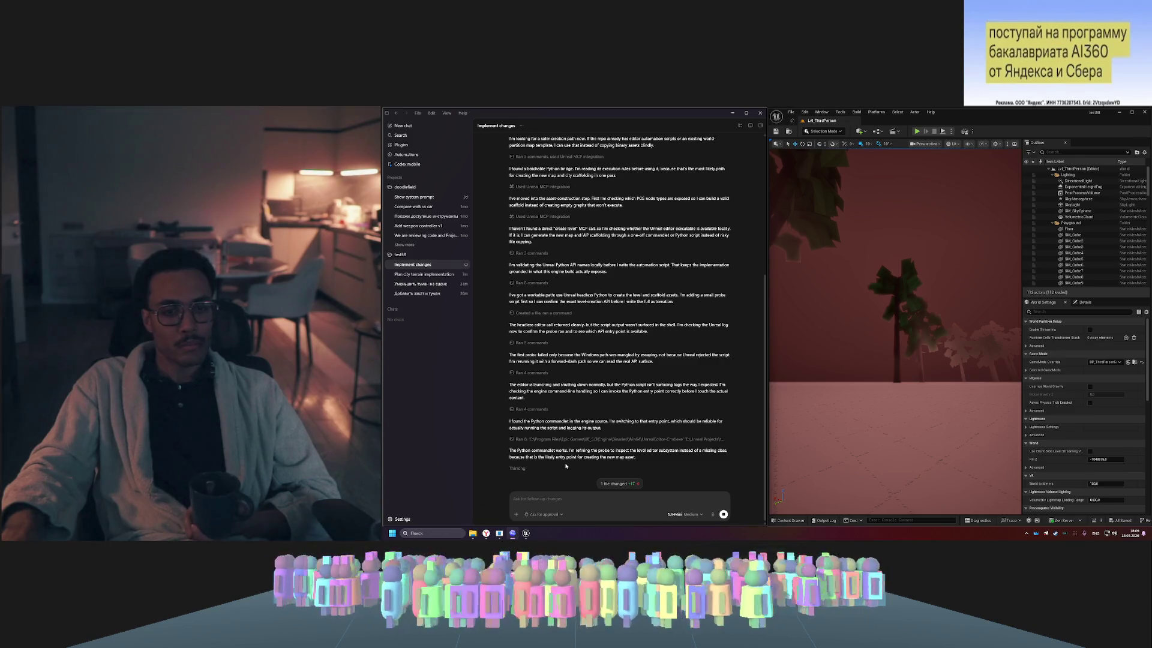
{"action": "left_click", "coordinate": [533, 494]}
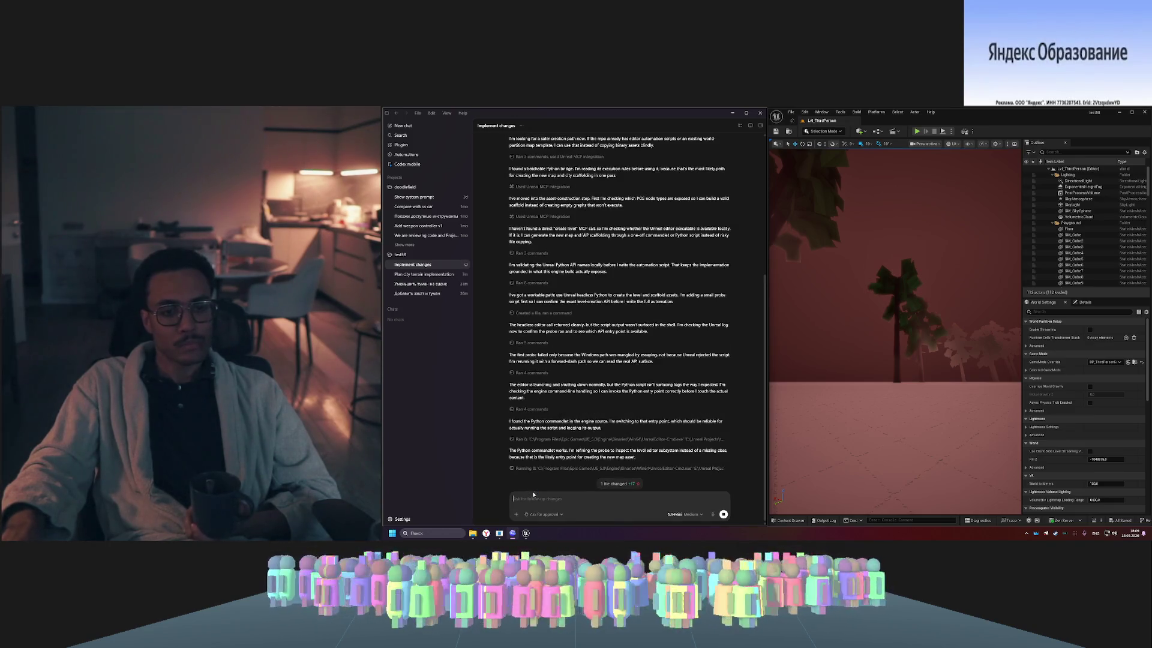
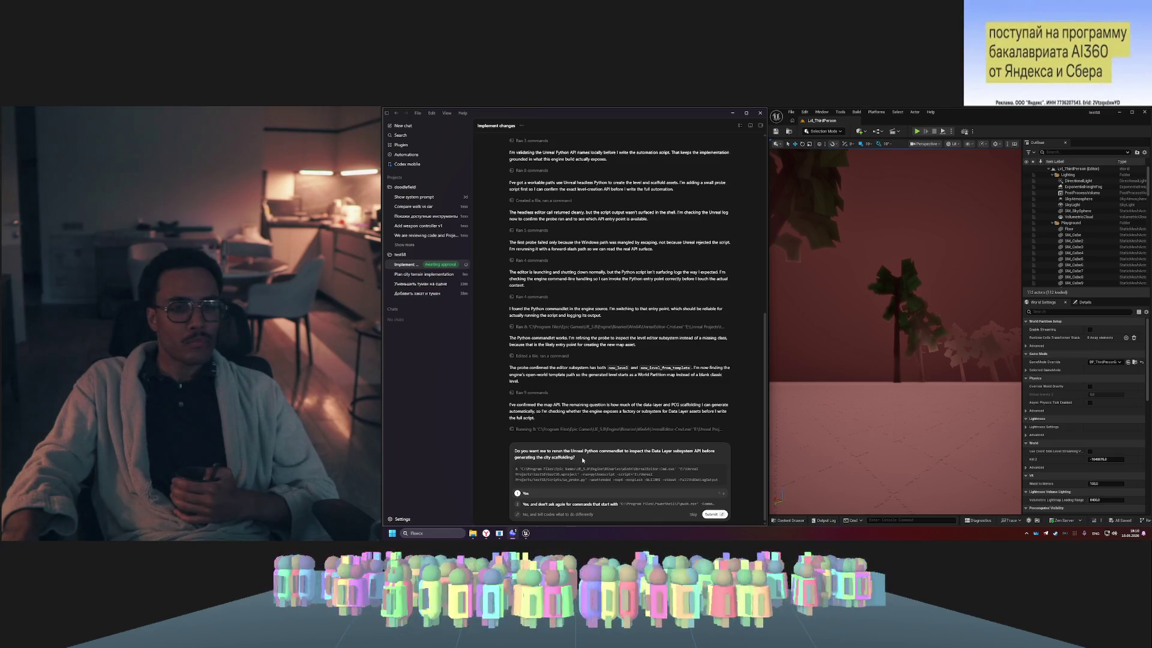
Approve the Data Layer Python probe in Codex, select the sky sphere, and open the asset browser
{"action": "left_click", "coordinate": [535, 494]}
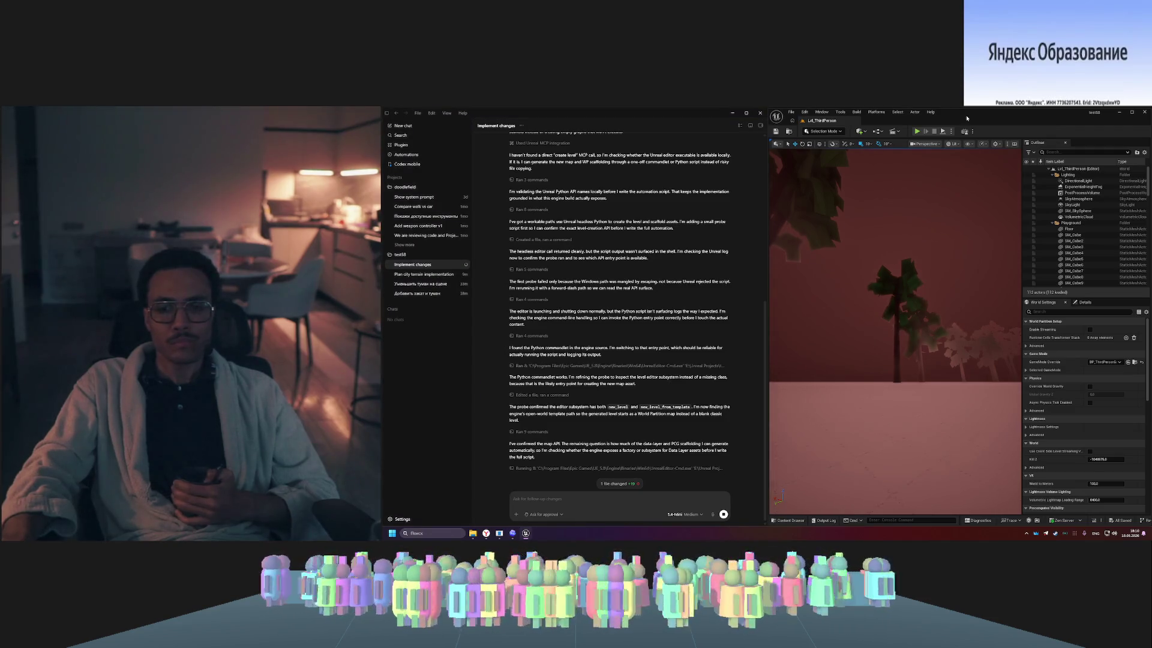
{"action": "left_click", "coordinate": [939, 220]}
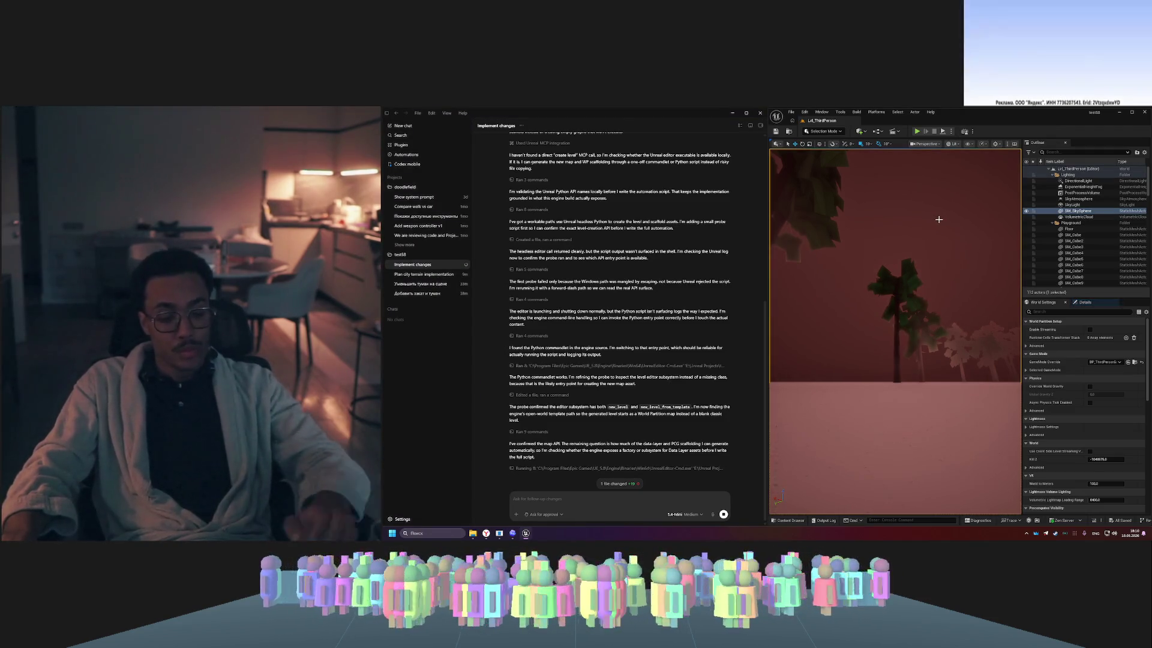
{"action": "key", "text": "ctrl+b"}
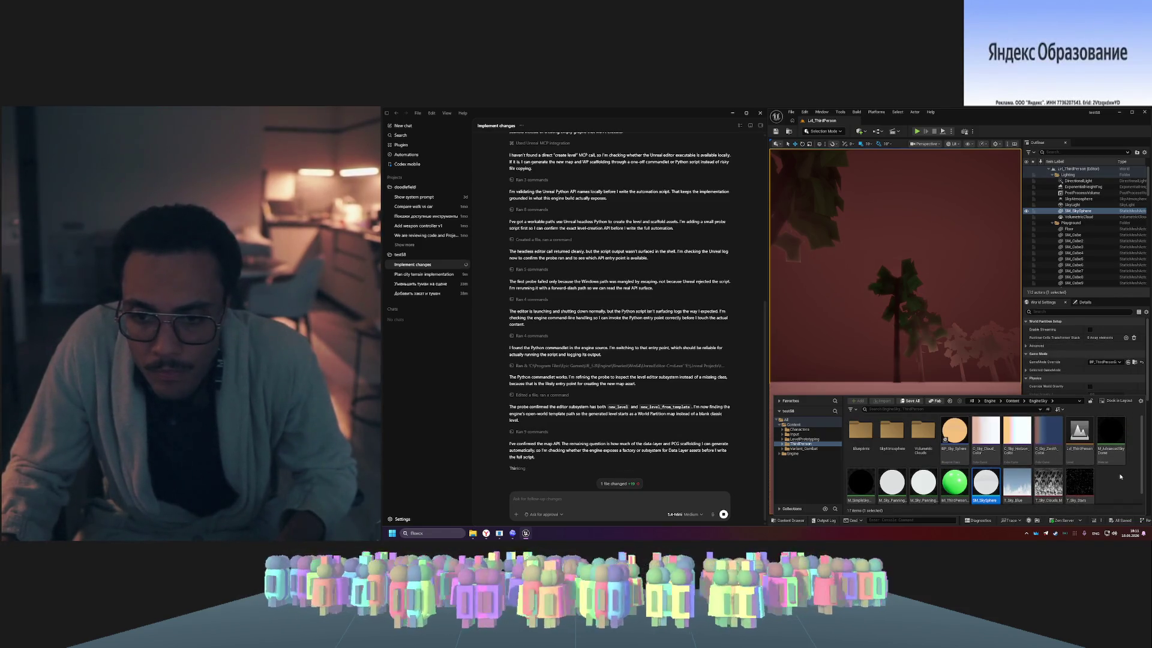
Browse the All, Content, Variant_Combat, ThirdPerson and LevelPrototyping folders, ending in Variant_Combat
{"action": "scroll", "coordinate": [1118, 474], "scroll_direction": "down", "scroll_amount": 1}
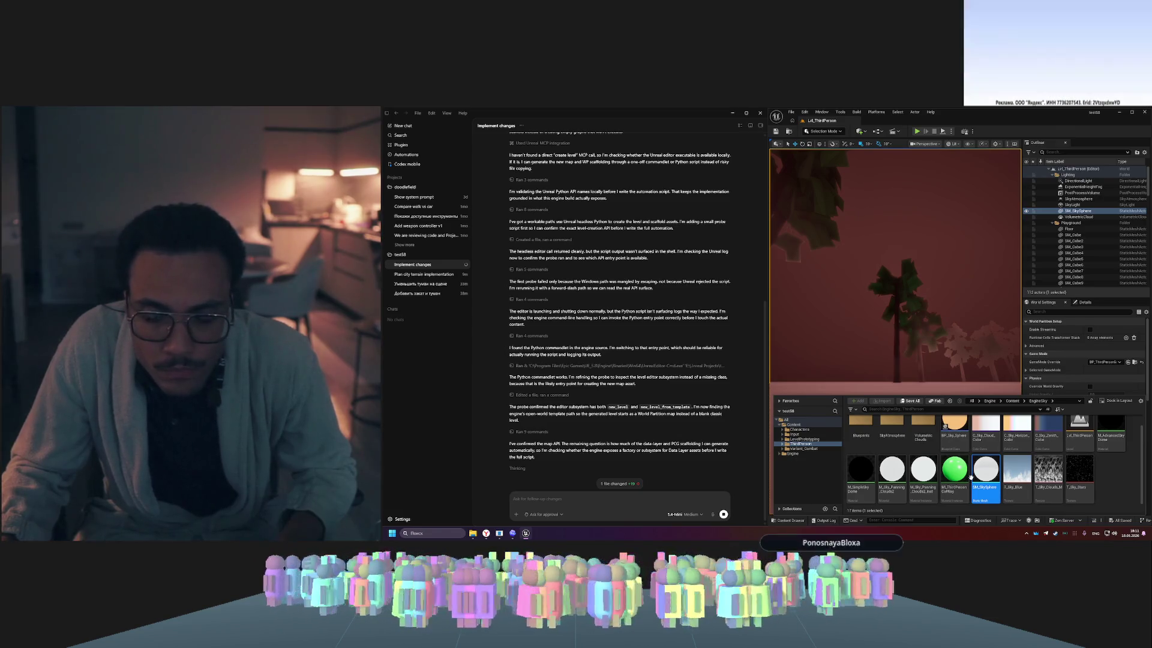
{"action": "mouse_move", "coordinate": [1082, 431]}
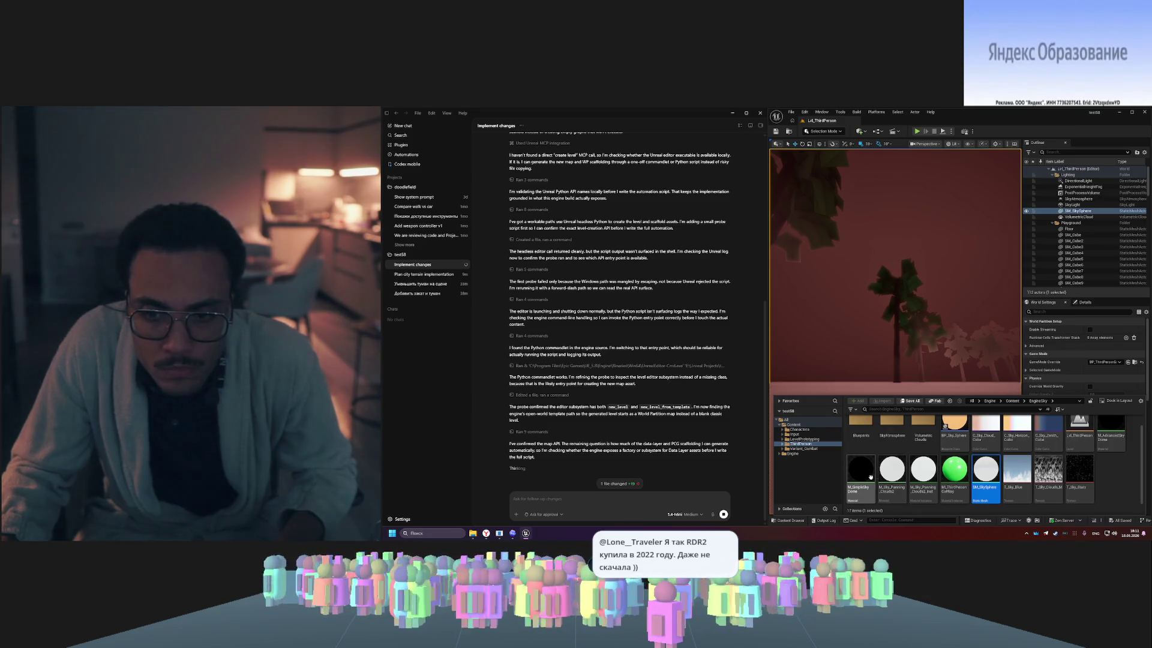
{"action": "left_click", "coordinate": [798, 420]}
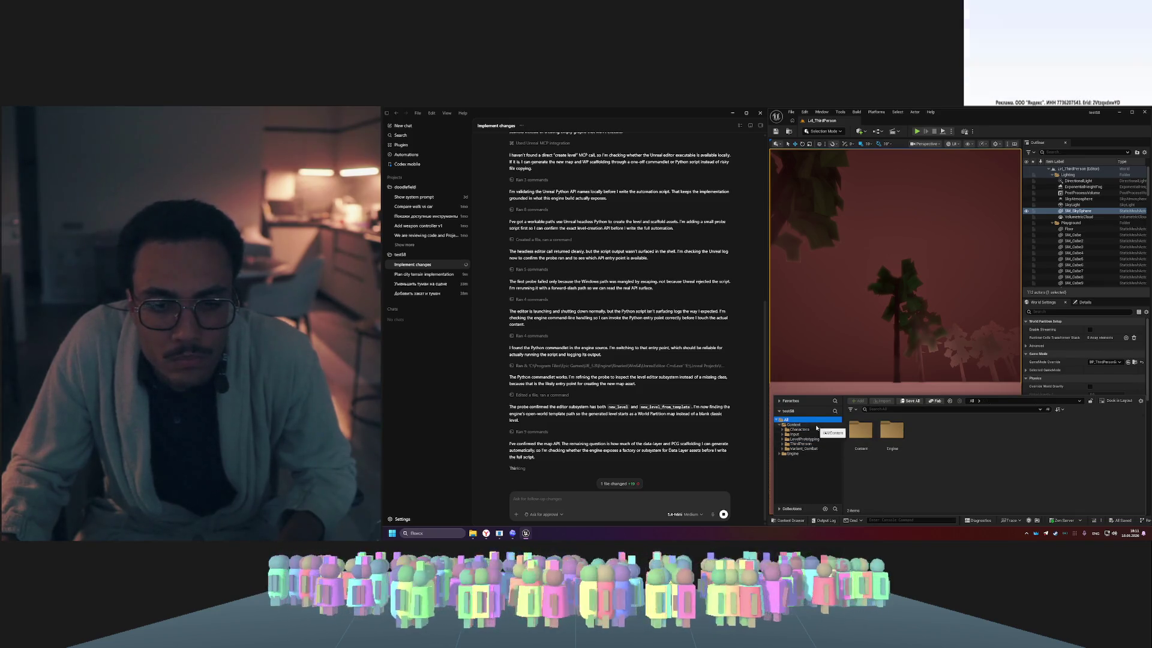
{"action": "left_click", "coordinate": [816, 425]}
{"action": "left_click", "coordinate": [816, 449]}
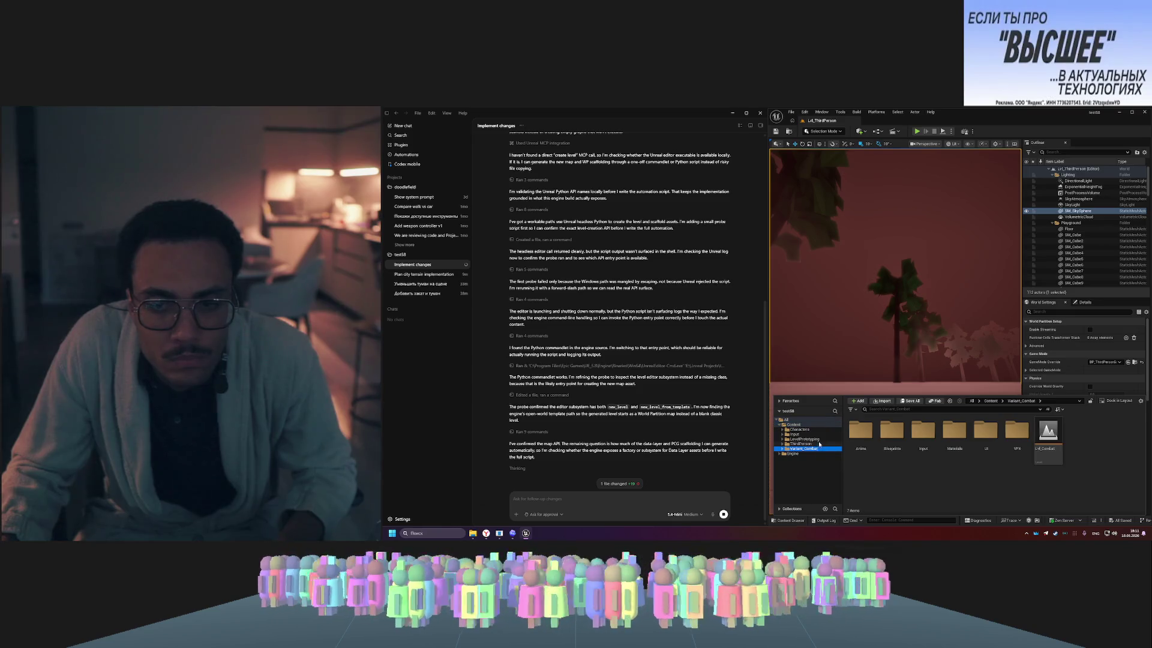
{"action": "left_click", "coordinate": [820, 444]}
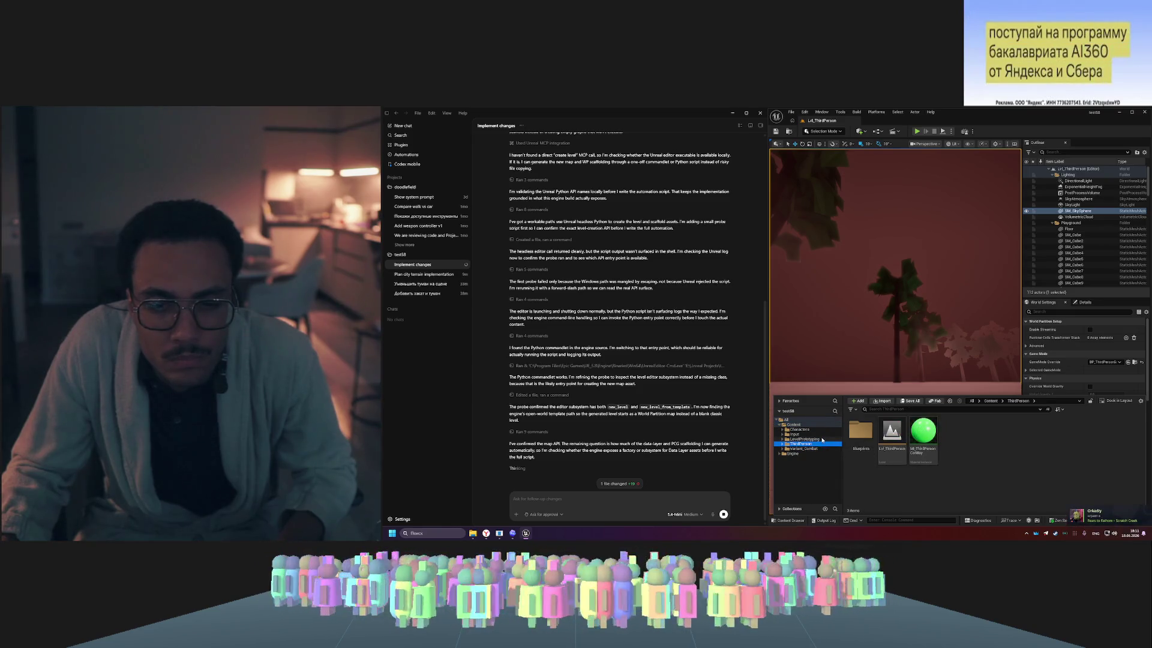
{"action": "left_click", "coordinate": [822, 440]}
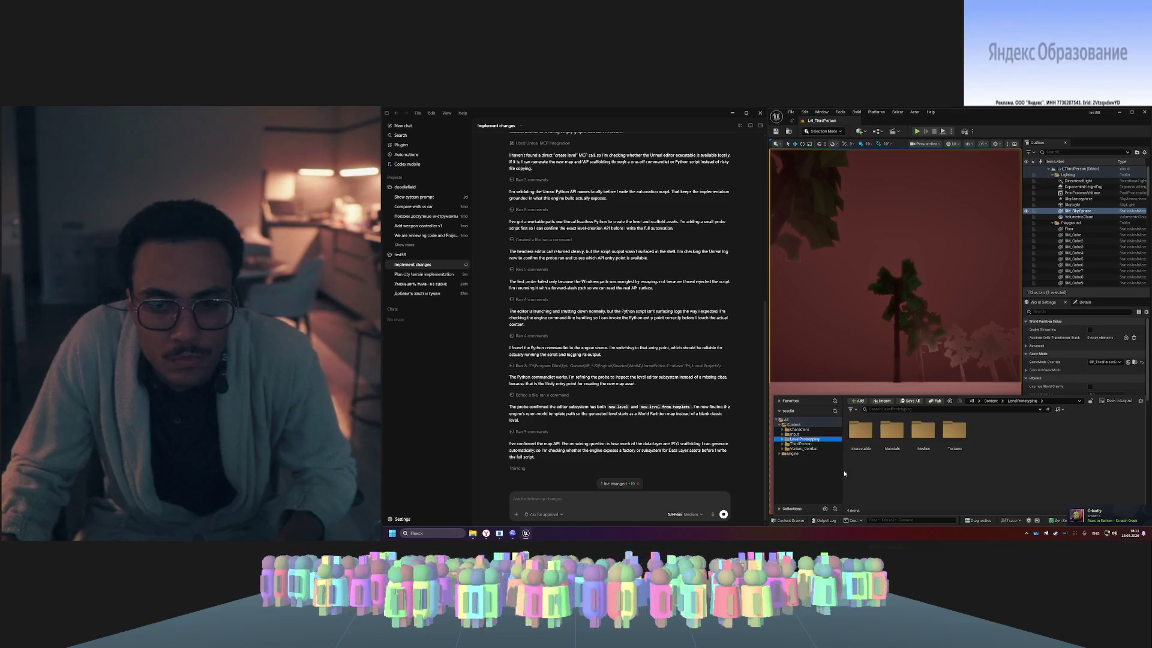
{"action": "left_click", "coordinate": [814, 425]}
{"action": "key", "text": "Up"}
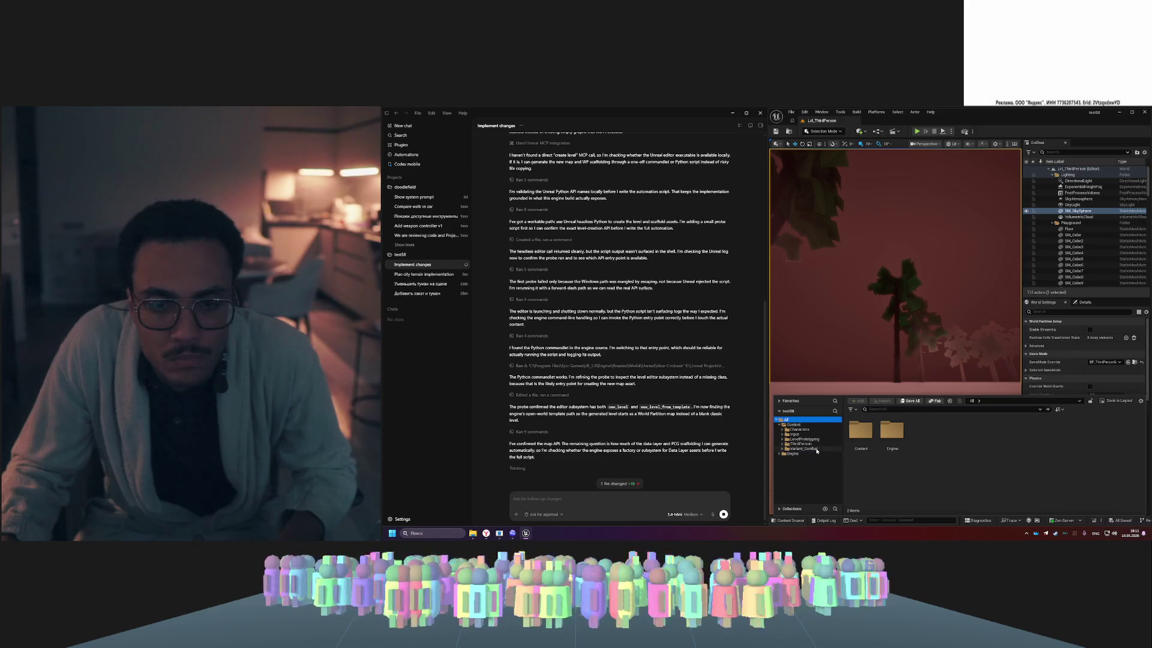
{"action": "left_click", "coordinate": [814, 449]}
Load the Lvl_Combat level and fly the camera over the round arena and green walls
{"action": "double_click", "coordinate": [1049, 432]}
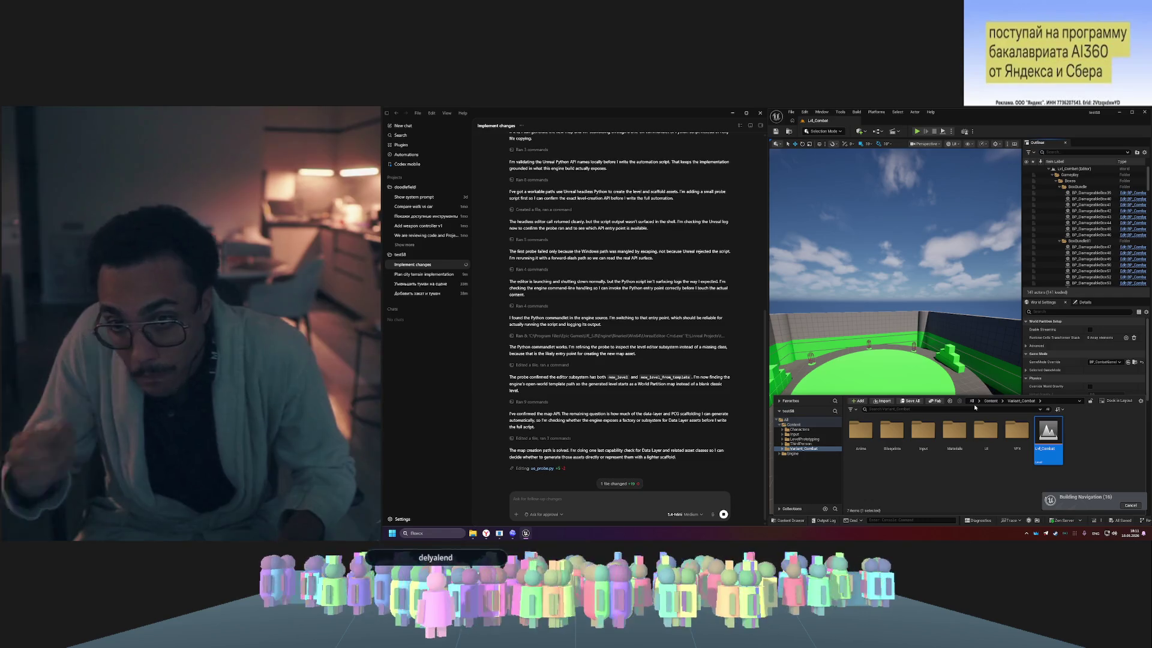
{"action": "left_click_drag", "start_coordinate": [894, 336], "coordinate": [876, 366]}
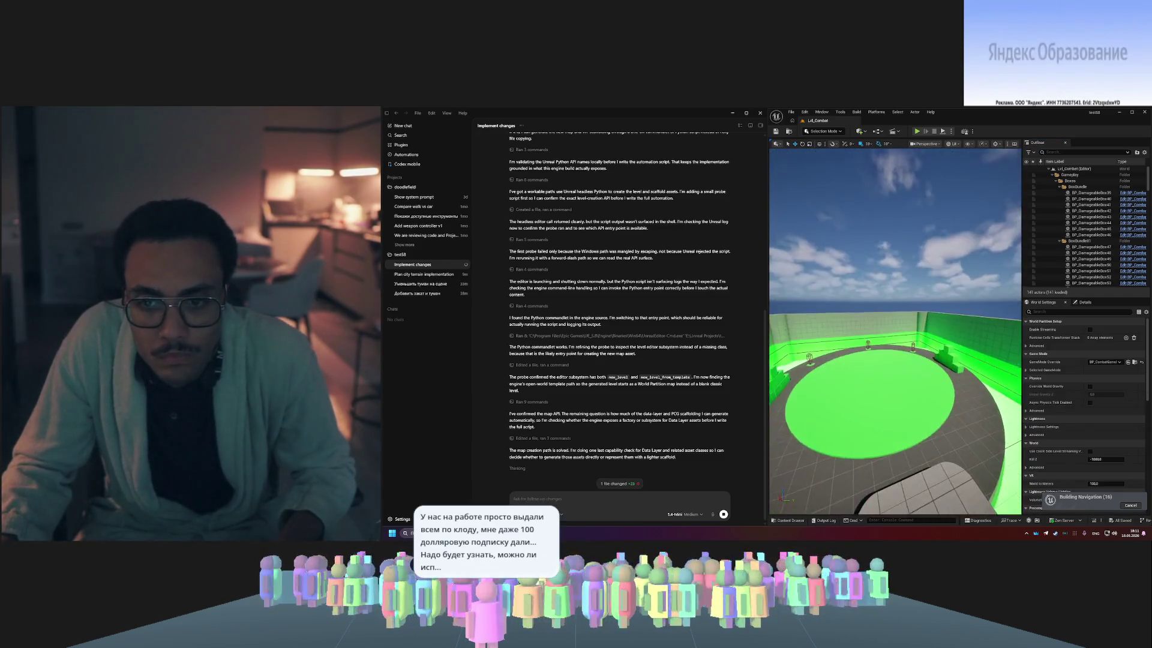
{"action": "mouse_move", "coordinate": [916, 205]}
{"action": "left_mouse_down"}
{"action": "mouse_move", "coordinate": [909, 213]}
{"action": "mouse_move", "coordinate": [916, 205]}
{"action": "left_mouse_up"}
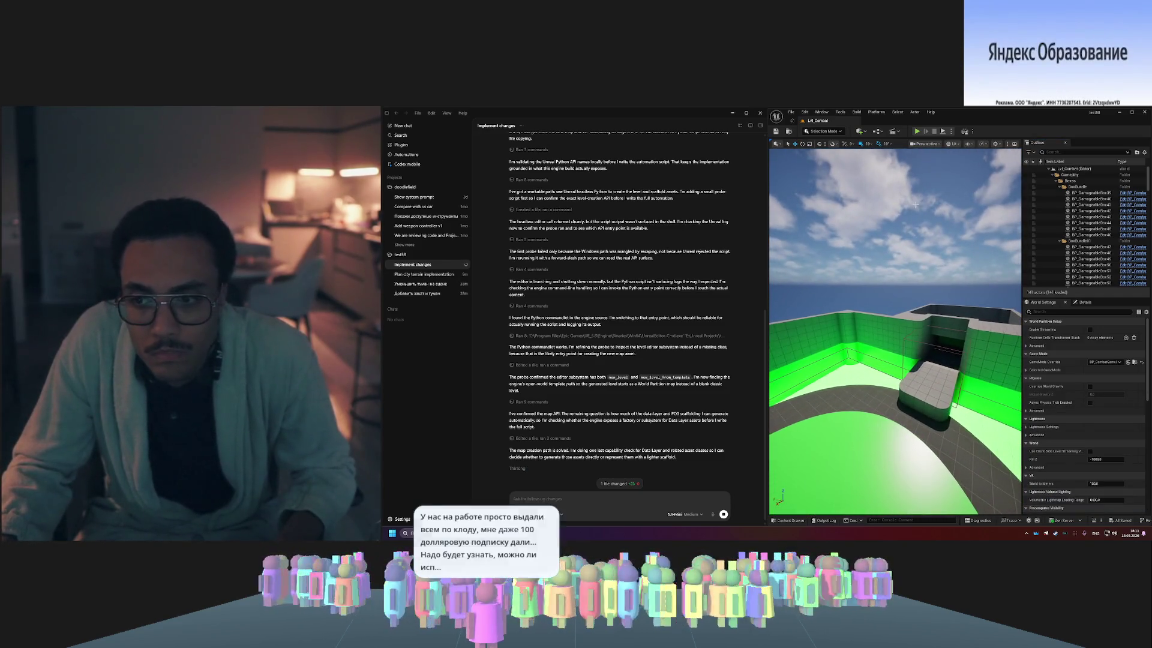
Play-test the level briefly, approve the Data Layer class check in Codex, and maximize the editor
{"action": "left_click", "coordinate": [916, 131]}
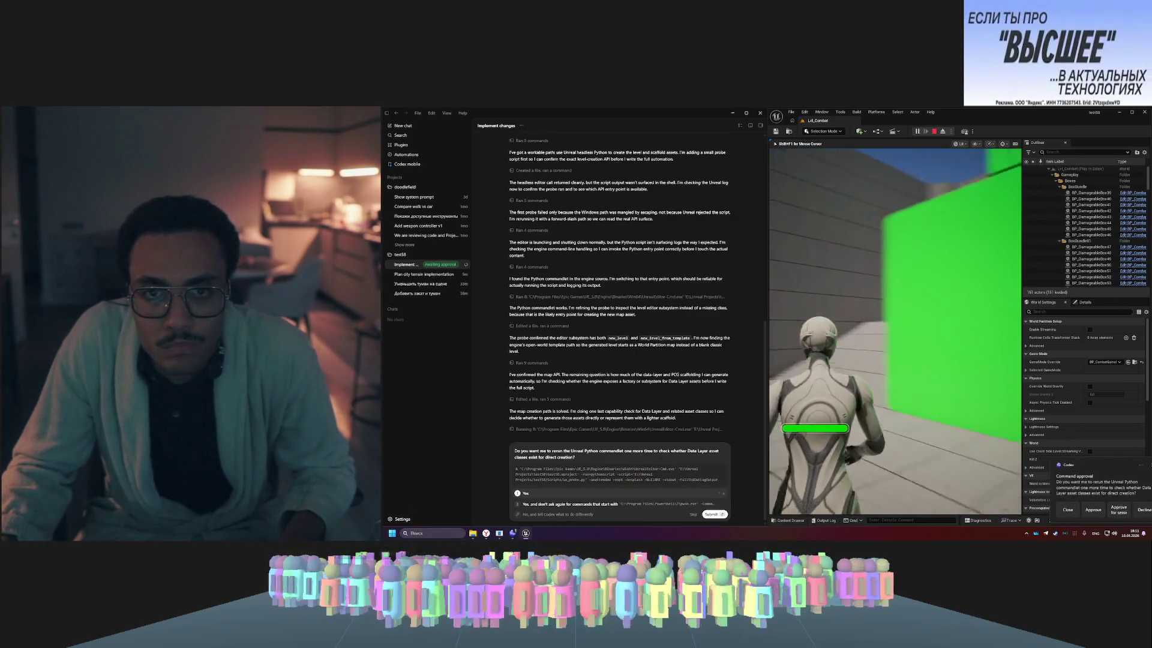
{"action": "key", "text": "Escape"}
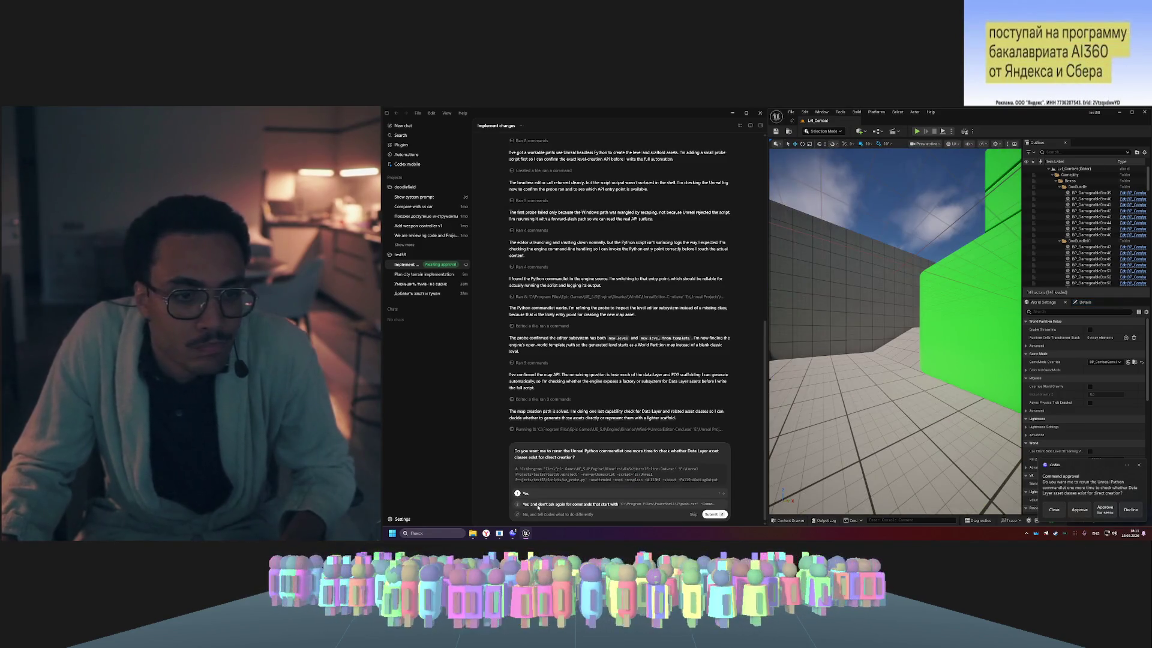
{"action": "left_click", "coordinate": [537, 504]}
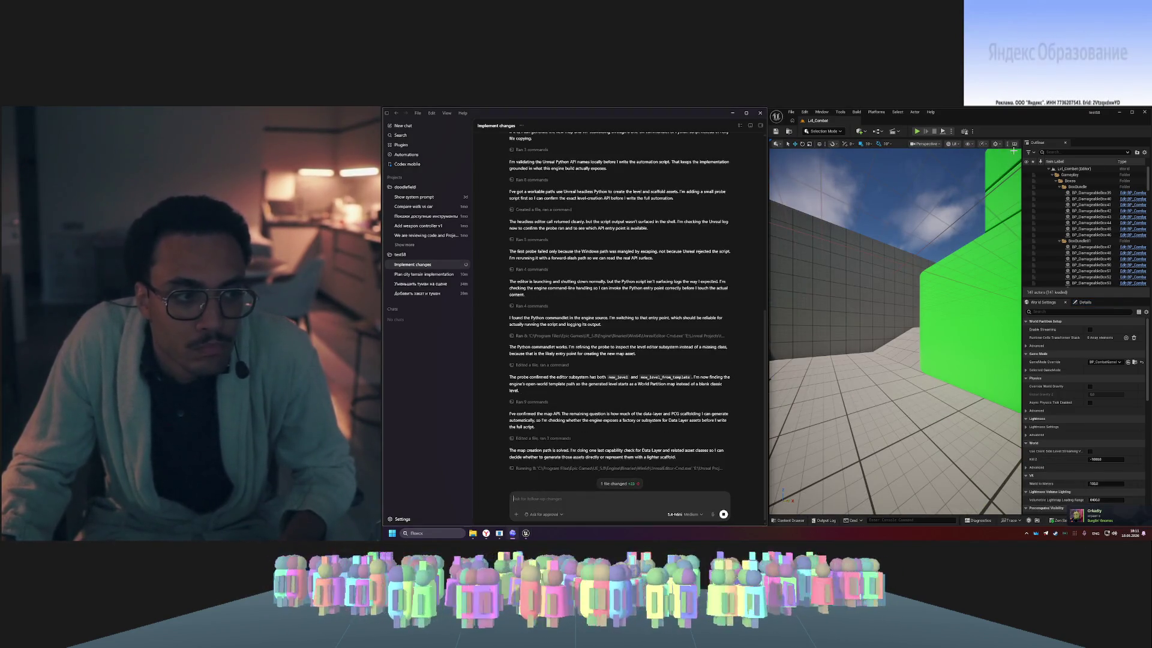
{"action": "double_click", "coordinate": [960, 116]}
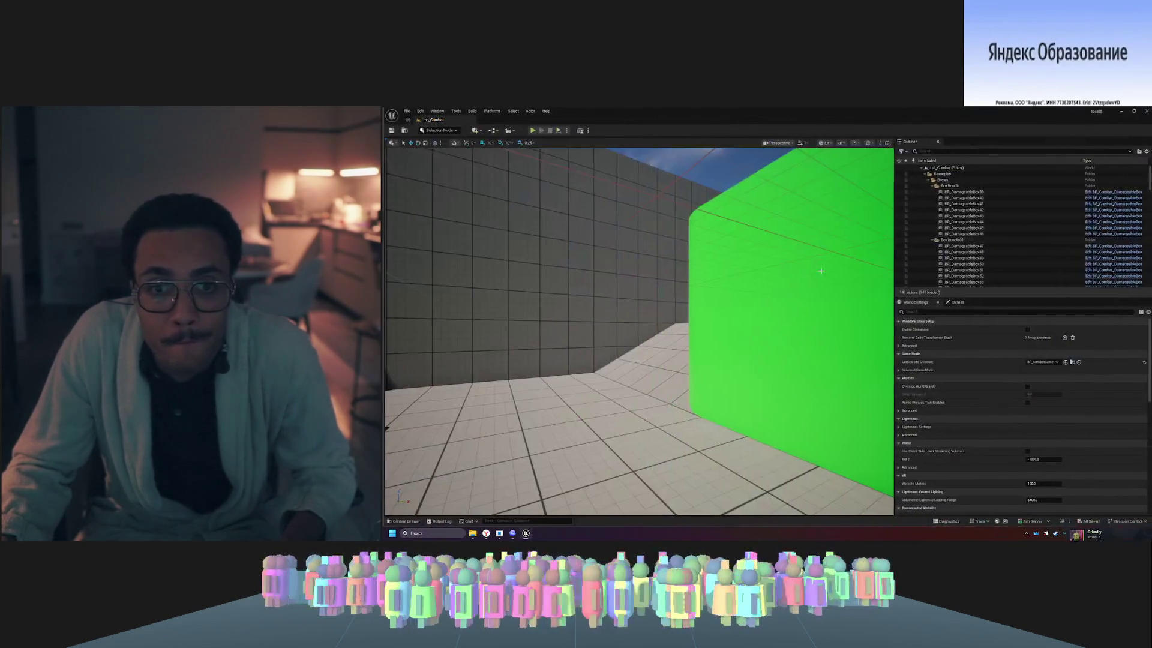
Run a second play test of the Lvl_Combat arena, then bring Codex back to front
{"action": "left_click", "coordinate": [531, 130]}
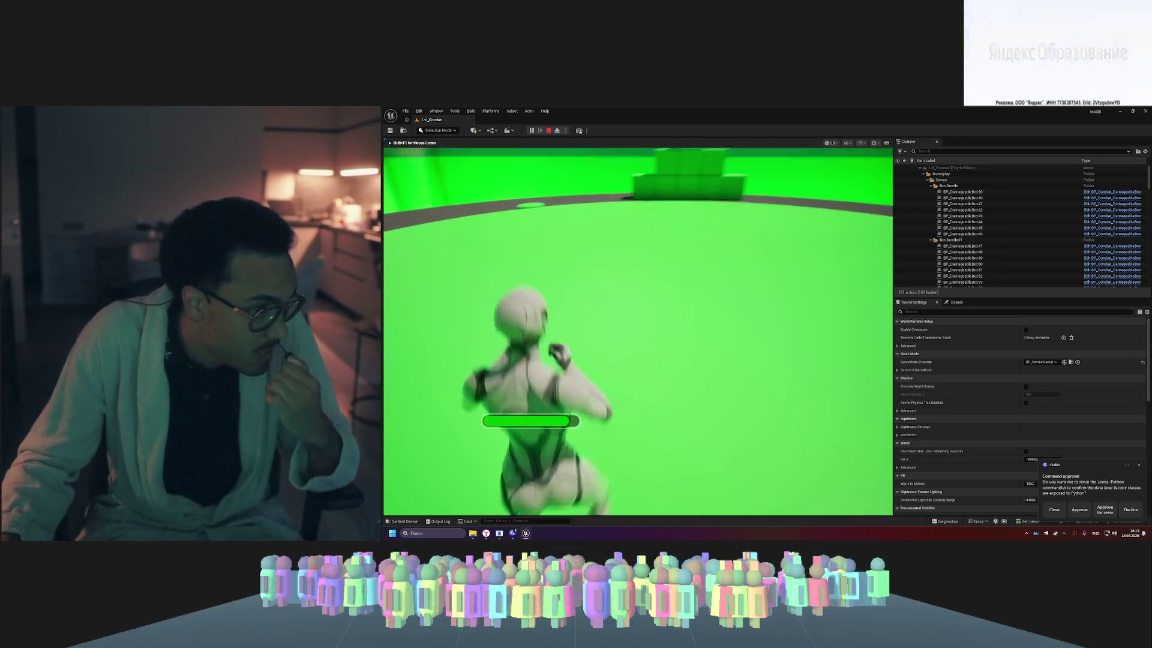
{"action": "key", "text": "Escape"}
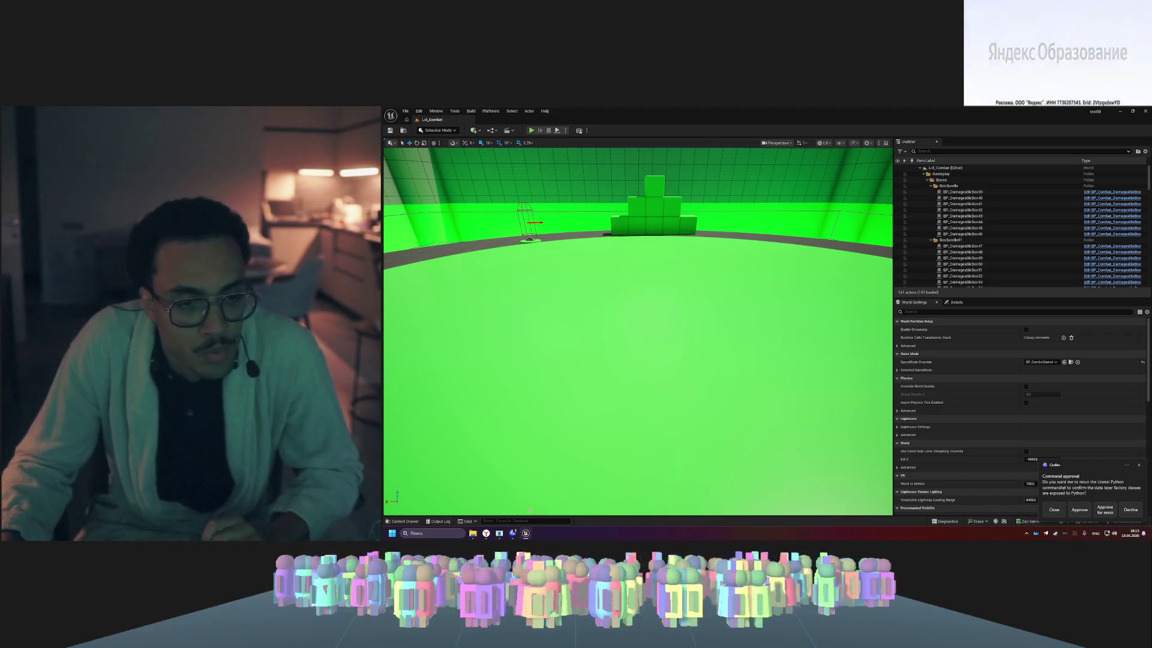
{"action": "left_click", "coordinate": [512, 533]}
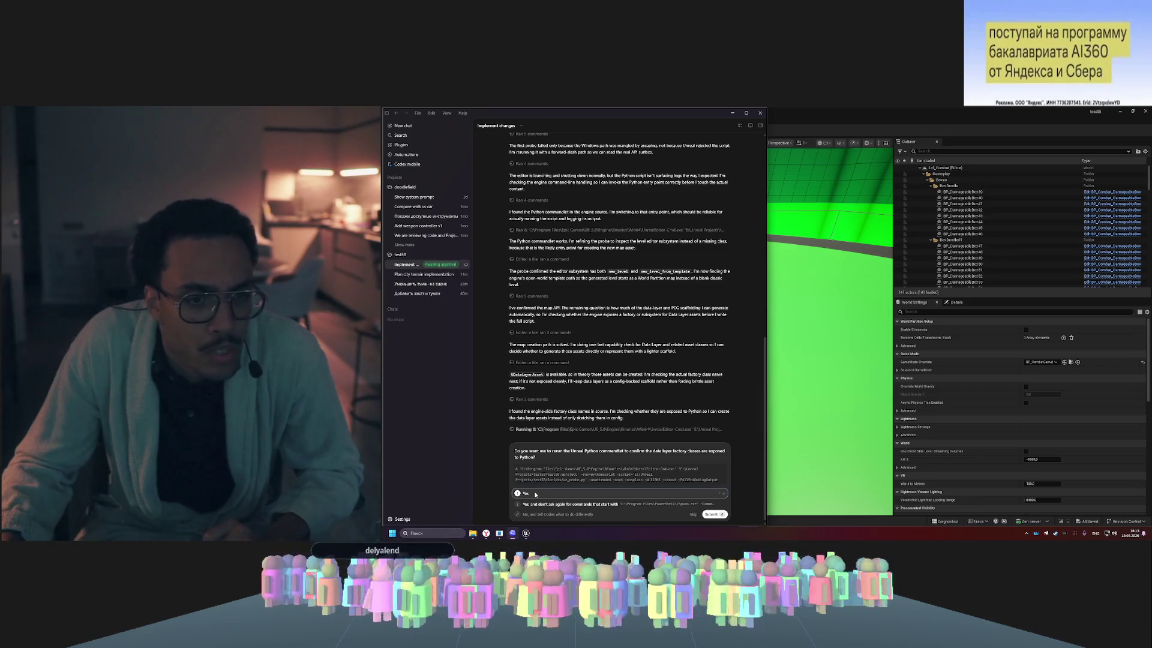
Approve the data layer factory check, stop the agent's run, and start a new test58 chat
{"action": "left_click", "coordinate": [536, 494]}
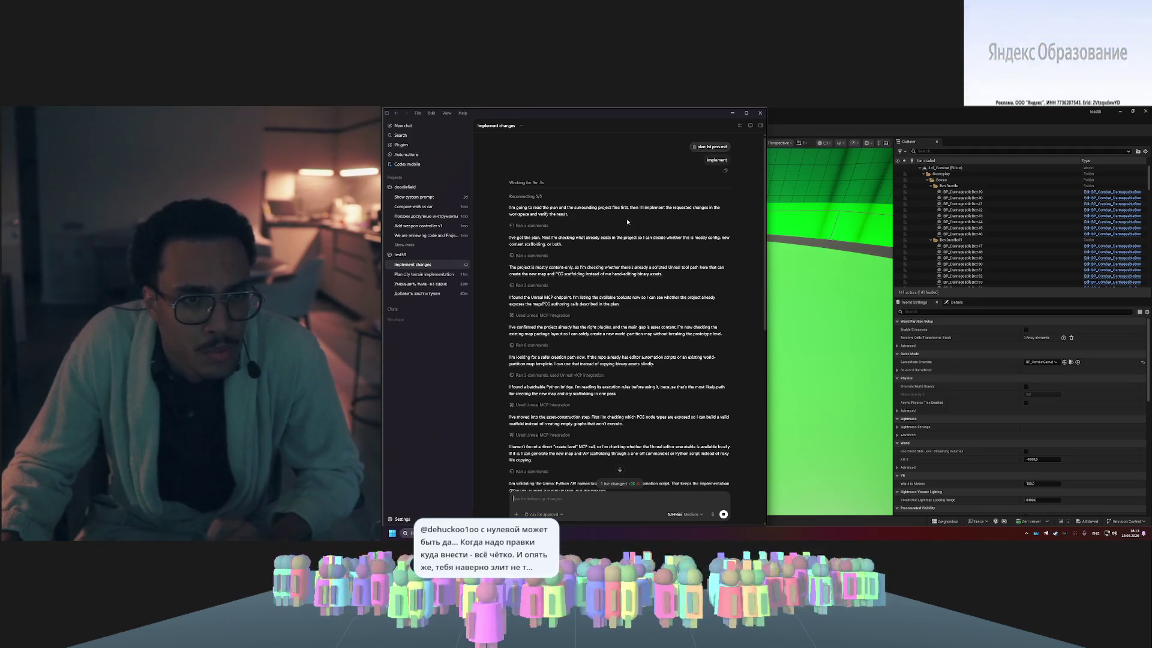
{"action": "scroll", "coordinate": [571, 402], "scroll_direction": "down", "scroll_amount": 10}
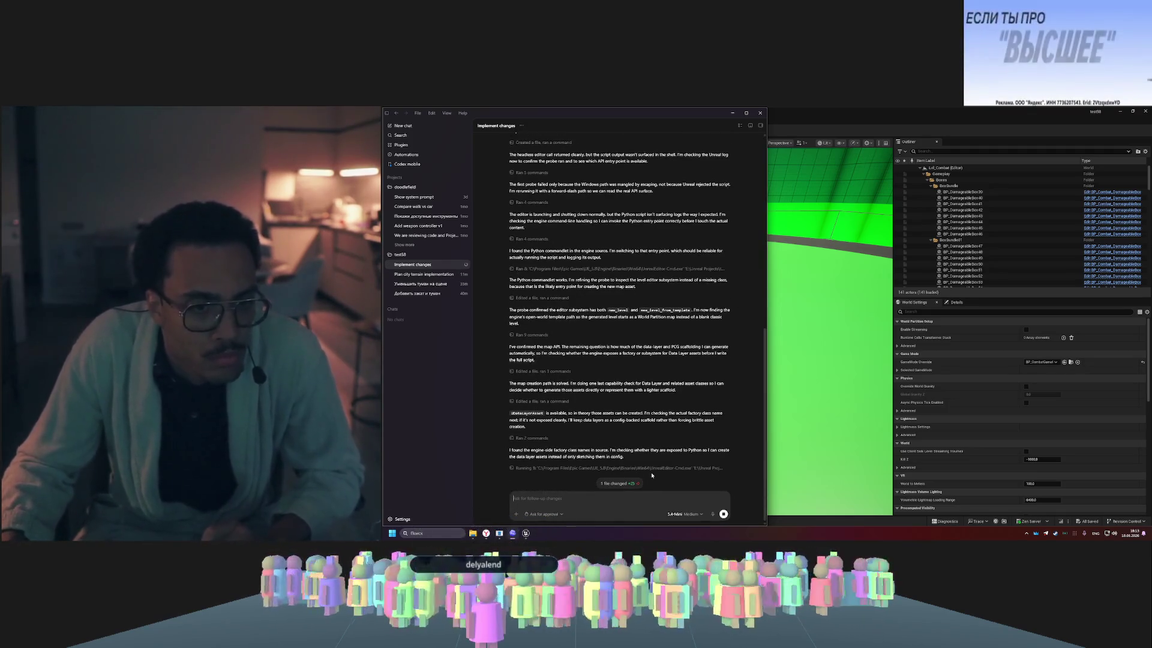
{"action": "left_click", "coordinate": [723, 514]}
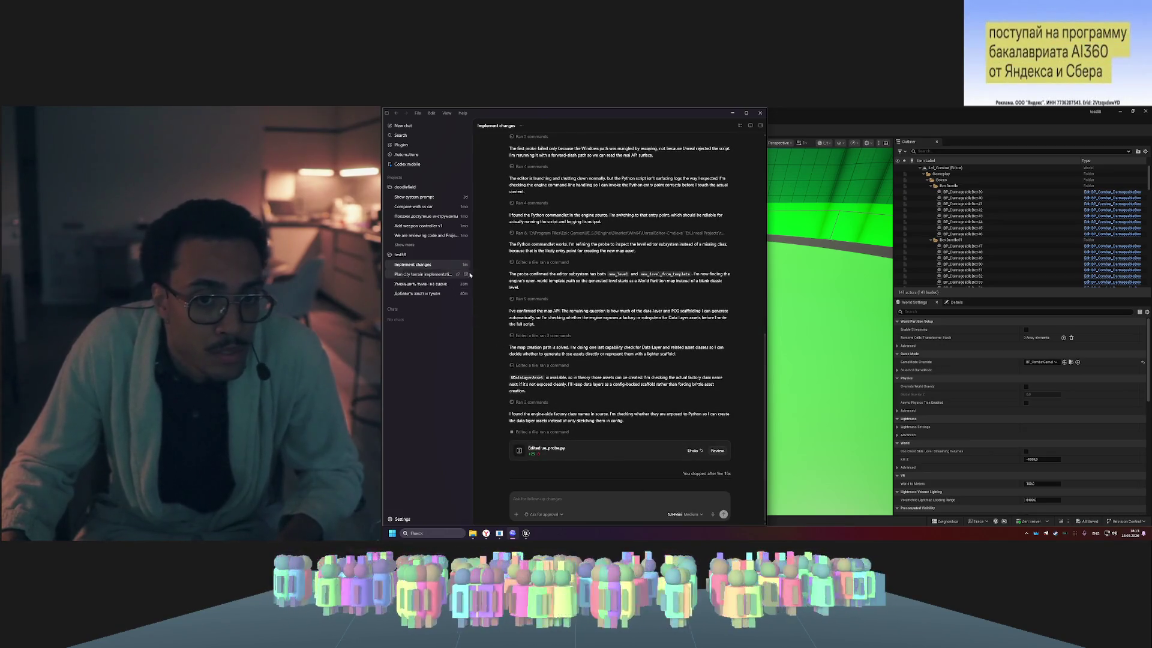
{"action": "mouse_move", "coordinate": [696, 456]}
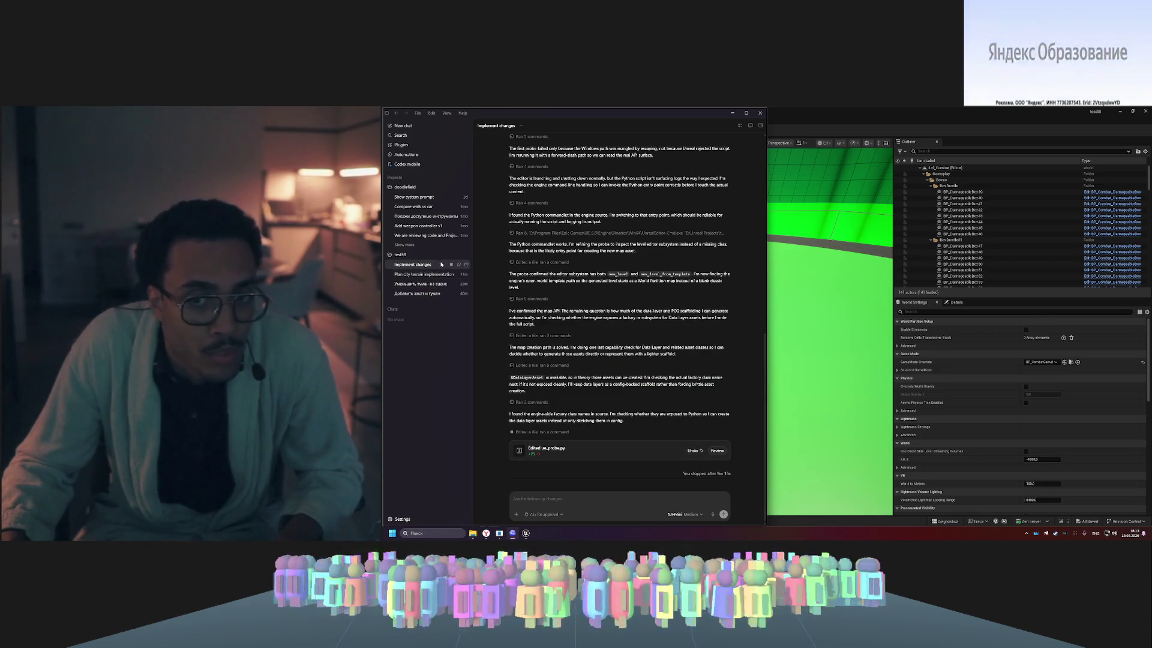
{"action": "left_click", "coordinate": [465, 254]}
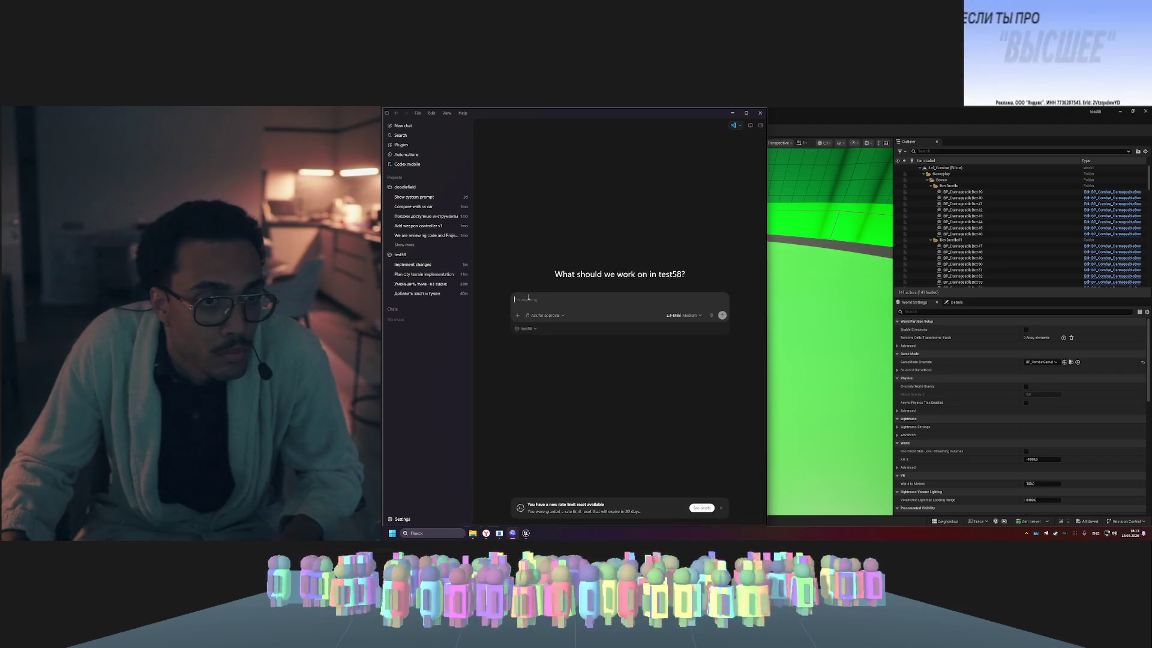
Attach plan 1st pass.md to the new prompt with the request 'implement' and send it
{"action": "type", "text": "@"}
{"action": "key", "text": "BackSpace"}
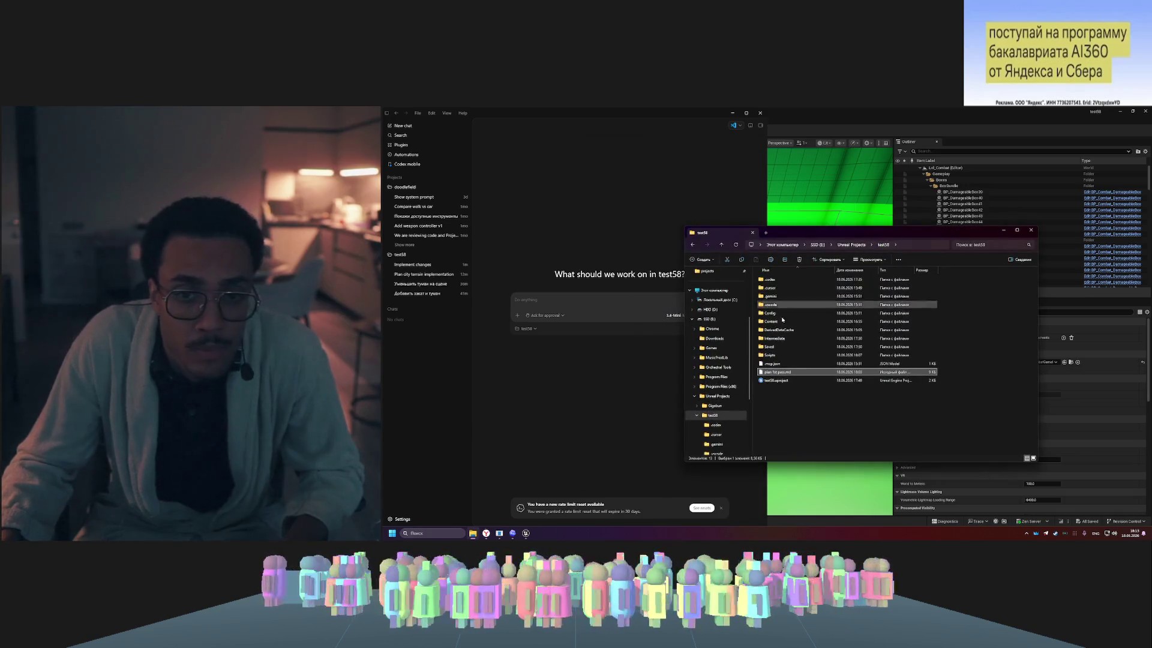
{"action": "left_click_drag", "start_coordinate": [770, 372], "coordinate": [686, 333]}
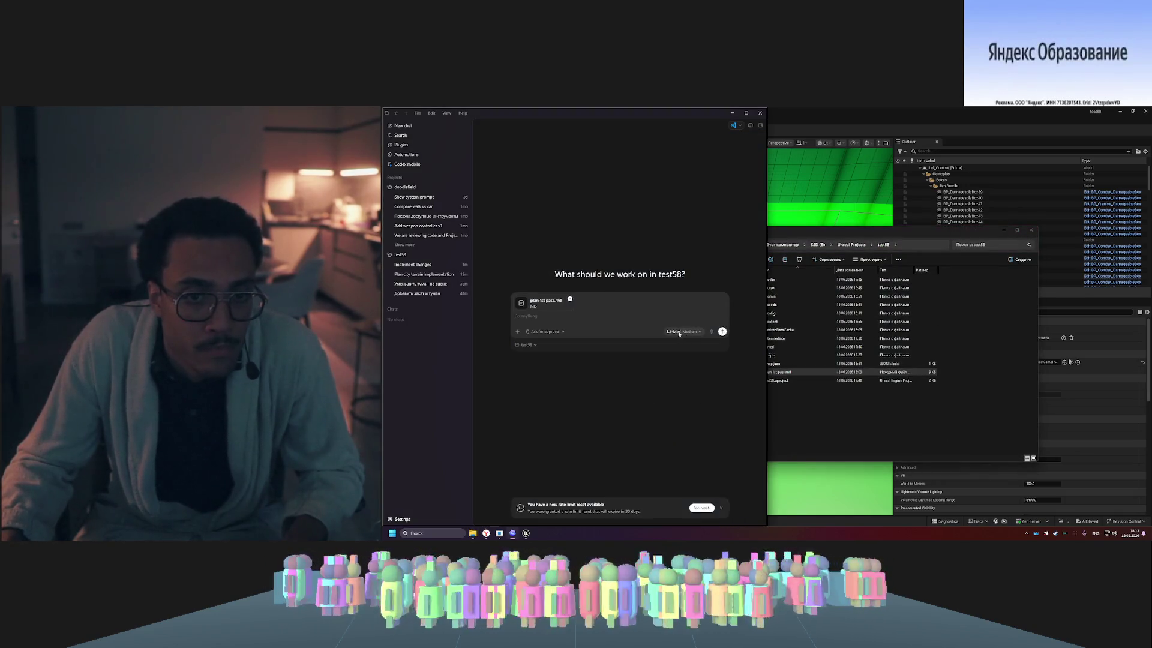
{"action": "mouse_move", "coordinate": [690, 387]}
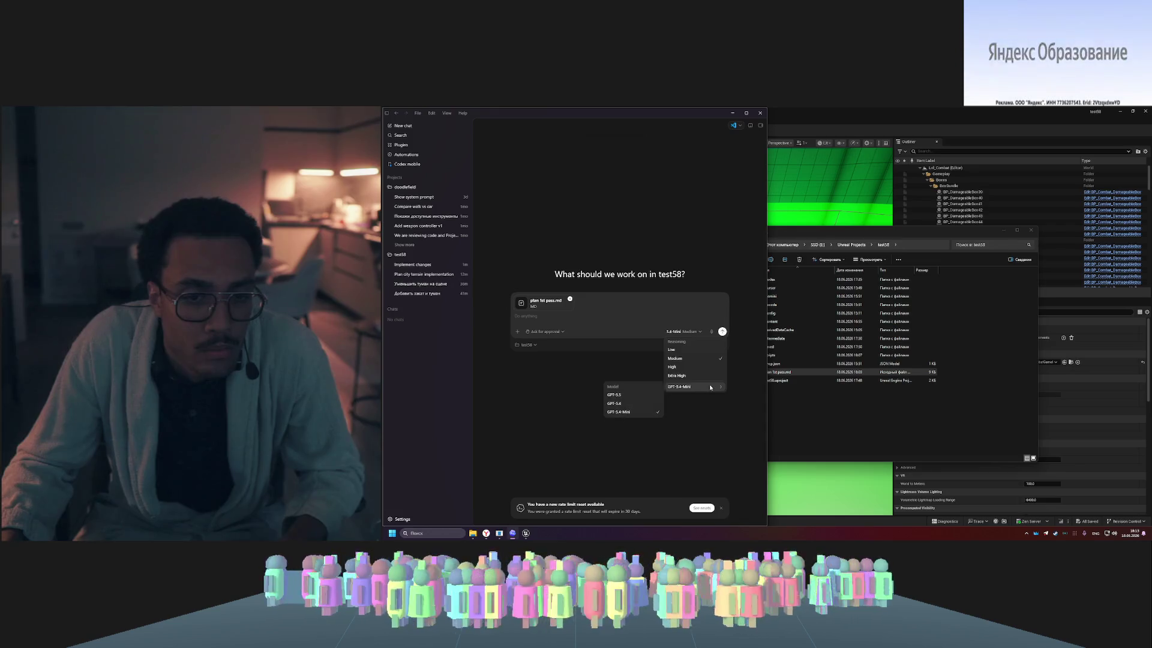
{"action": "left_click", "coordinate": [689, 331]}
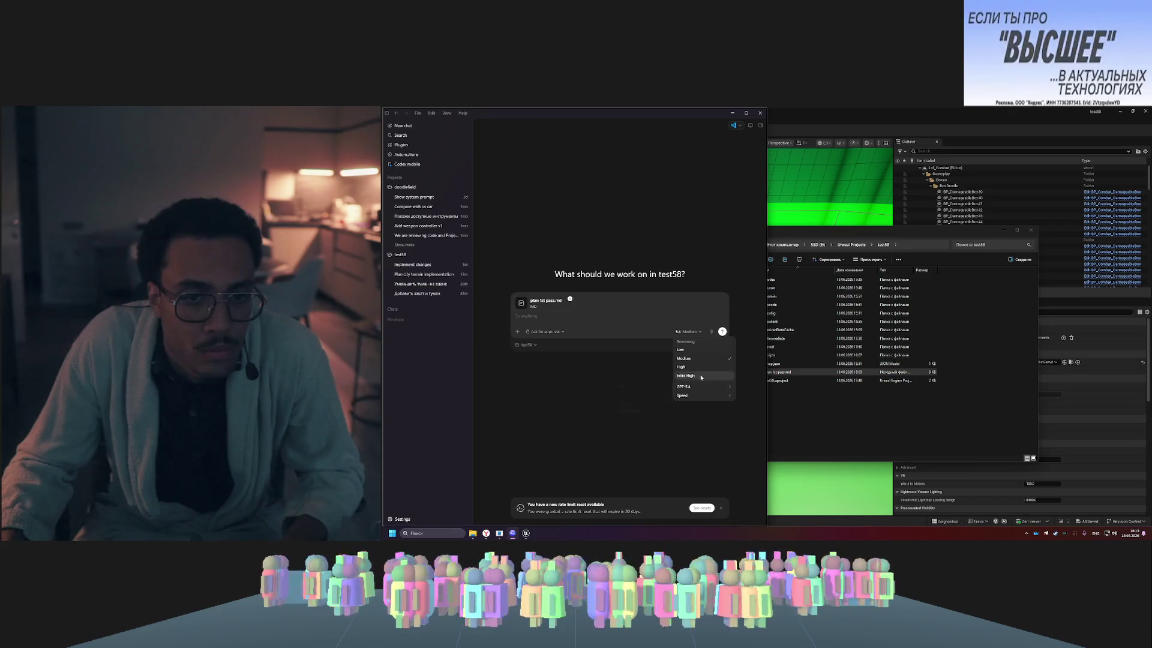
{"action": "left_click", "coordinate": [700, 358]}
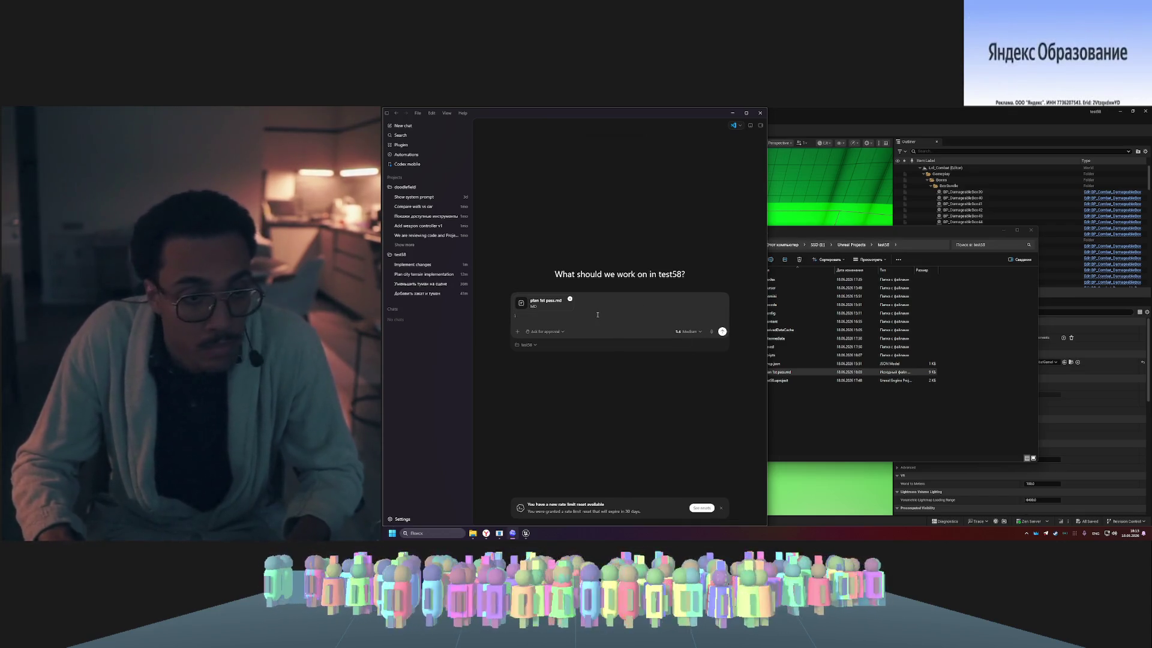
{"action": "type", "text": "implement"}
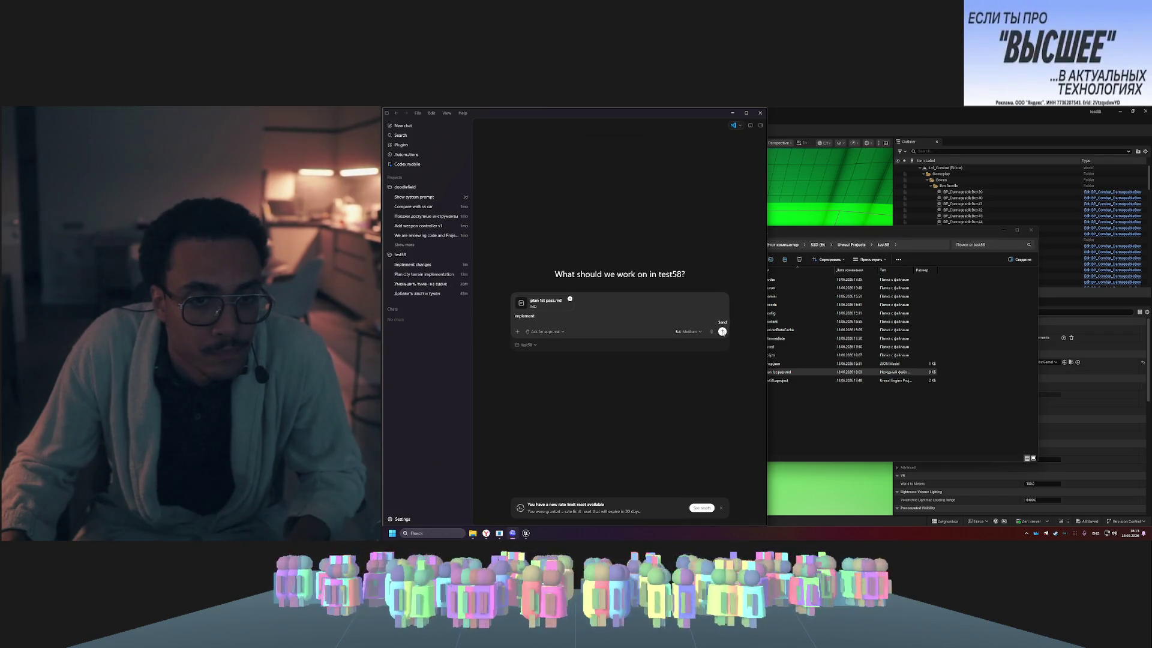
{"action": "left_click", "coordinate": [723, 332]}
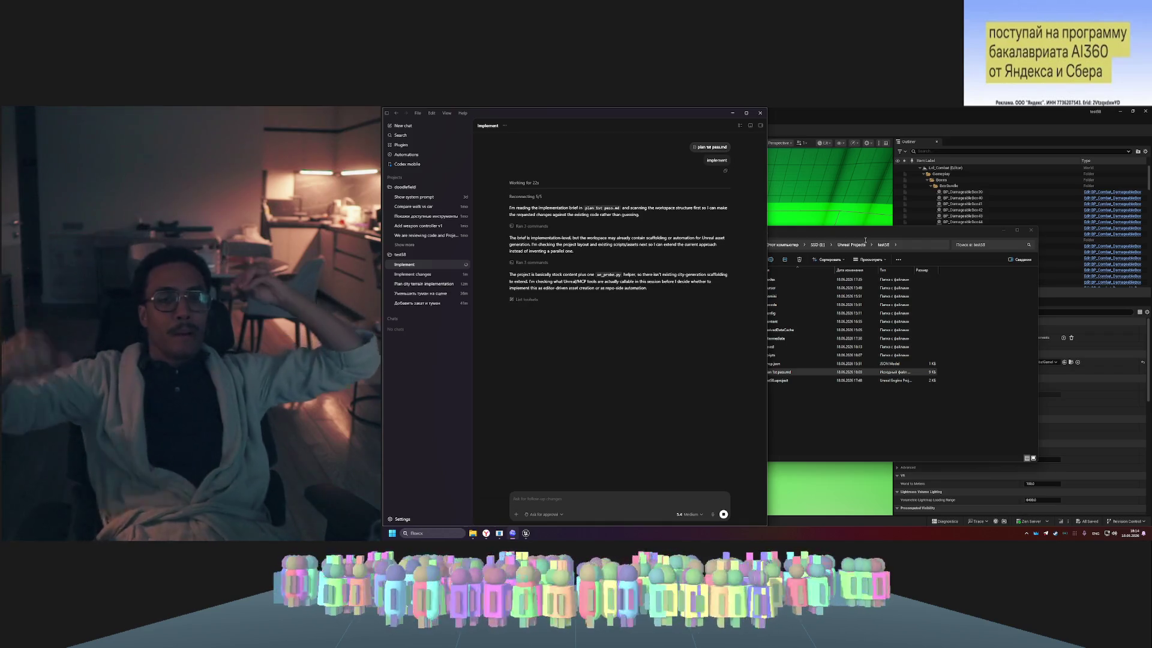
Stop the Implement run, switch to the Implement changes chat, and try undoing the ue_probe.py edit
{"action": "left_click", "coordinate": [724, 514]}
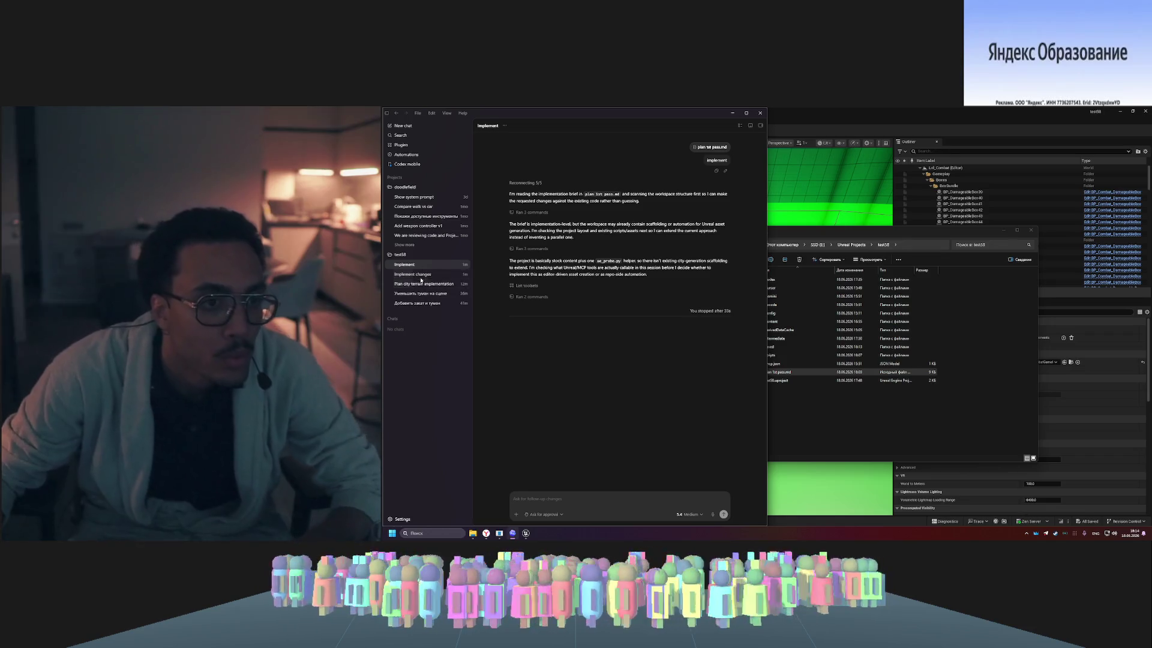
{"action": "left_click", "coordinate": [420, 275]}
{"action": "left_click", "coordinate": [699, 452]}
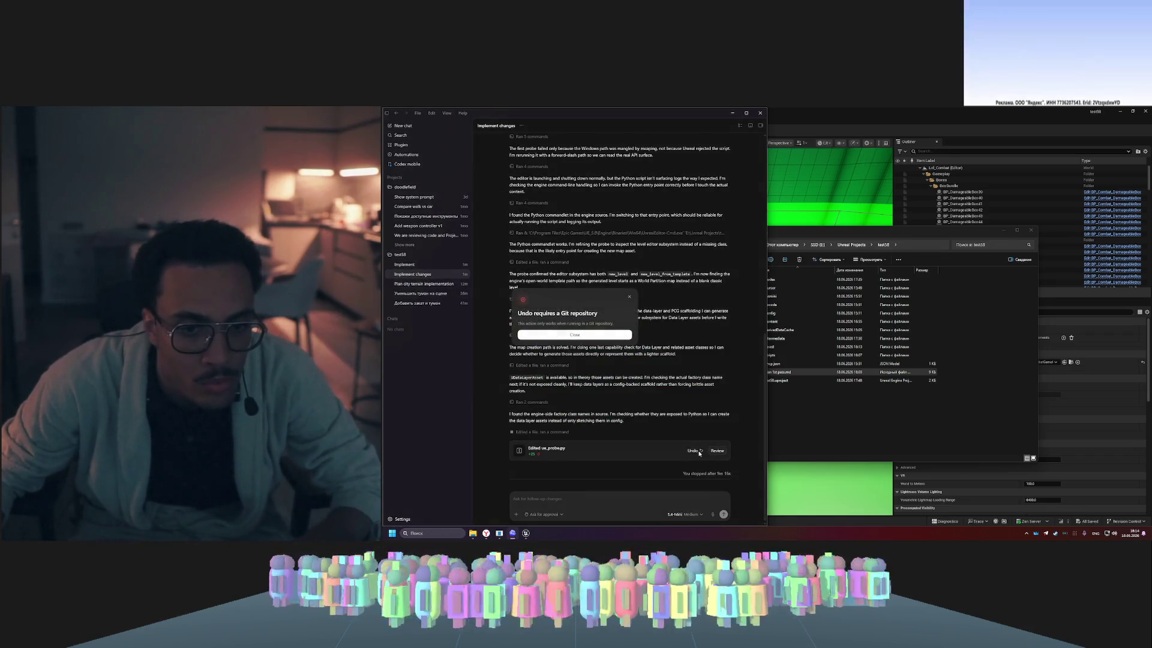
Dismiss the Git notice, review the ue_probe.py diff, and reveal its folder in File Explorer
{"action": "left_click", "coordinate": [596, 337]}
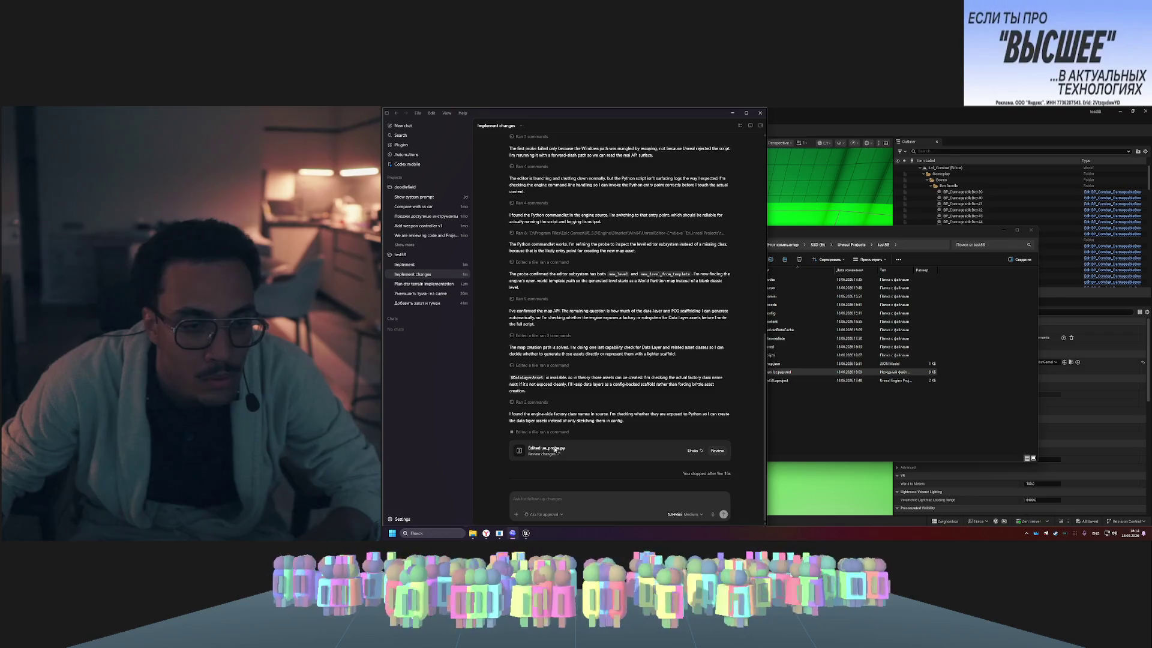
{"action": "left_click", "coordinate": [555, 450]}
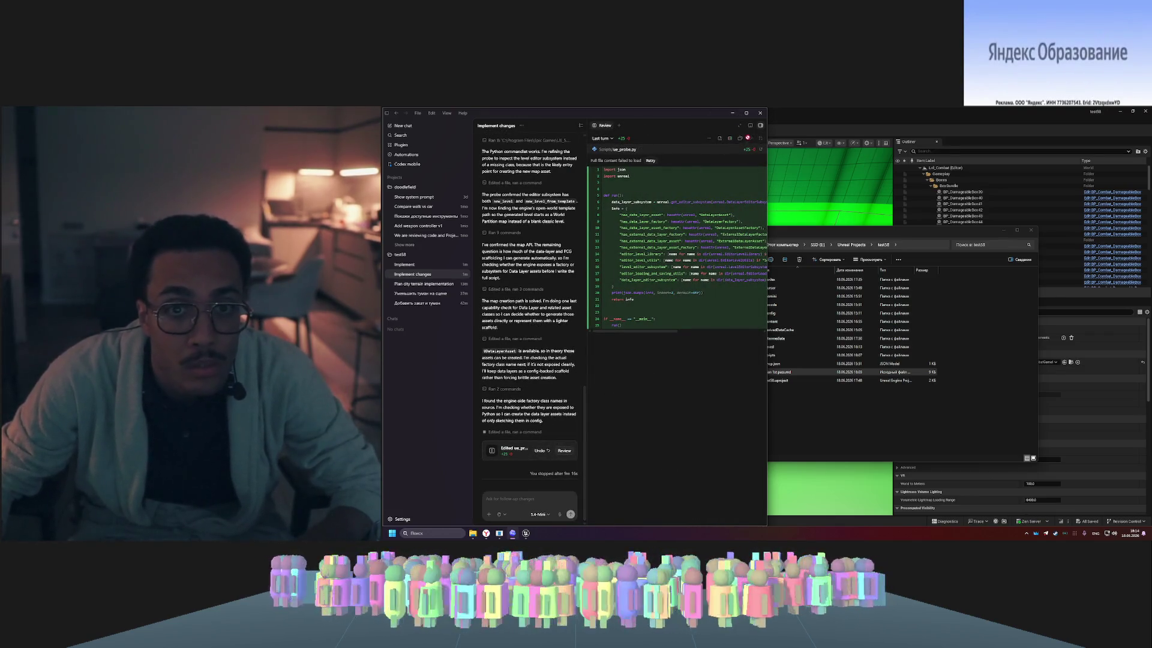
{"action": "left_click", "coordinate": [741, 139]}
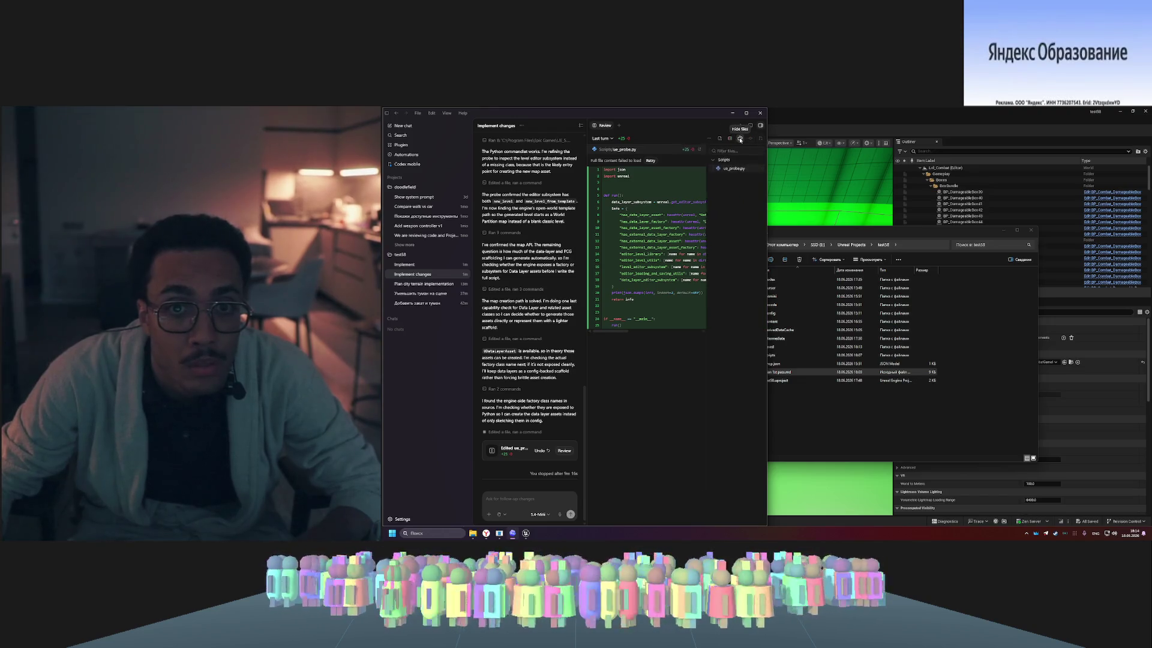
{"action": "right_click", "coordinate": [725, 170]}
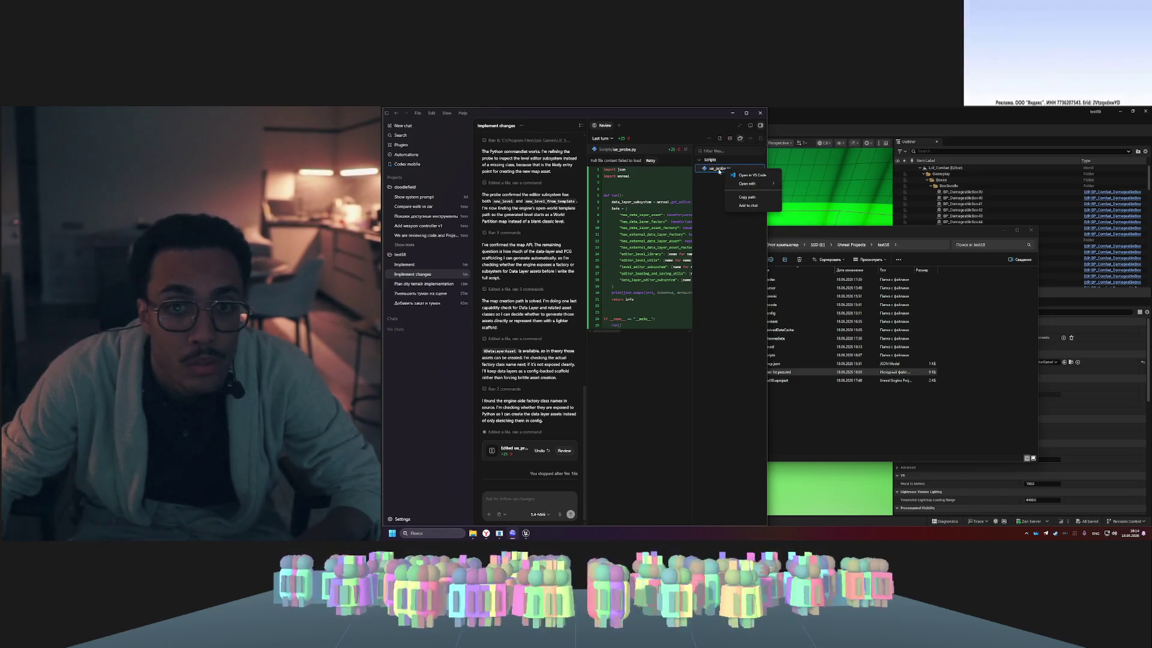
{"action": "left_click", "coordinate": [744, 191]}
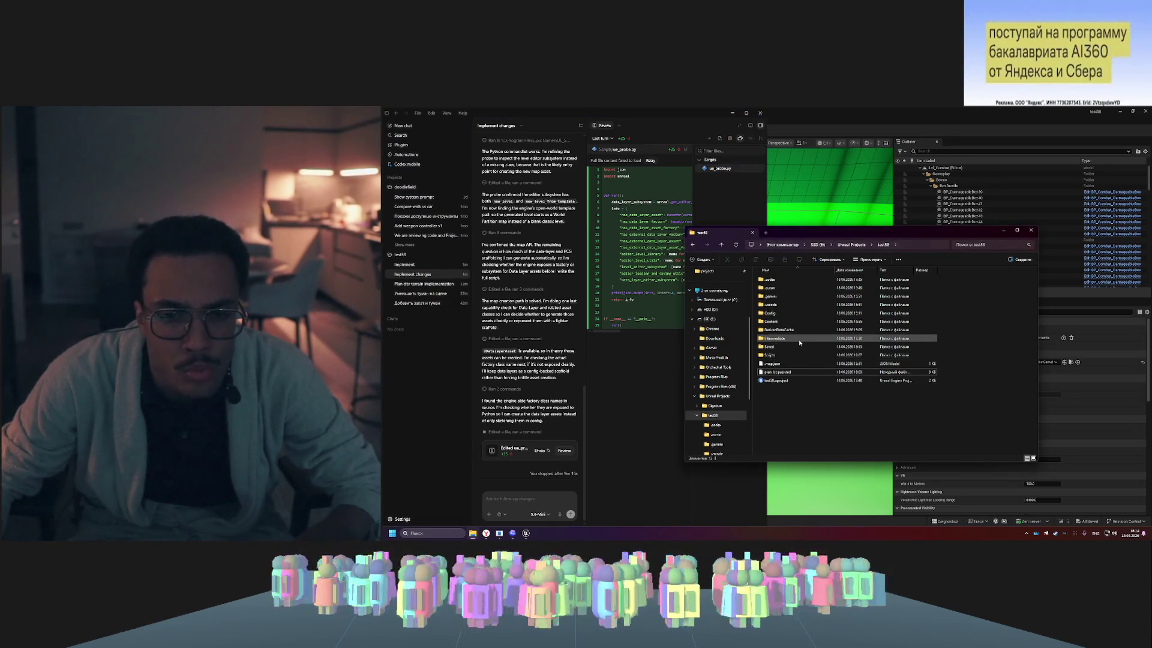
Delete the Scripts folder containing ue_probe.py from the test58 project
{"action": "double_click", "coordinate": [795, 356]}
{"action": "left_click", "coordinate": [692, 245]}
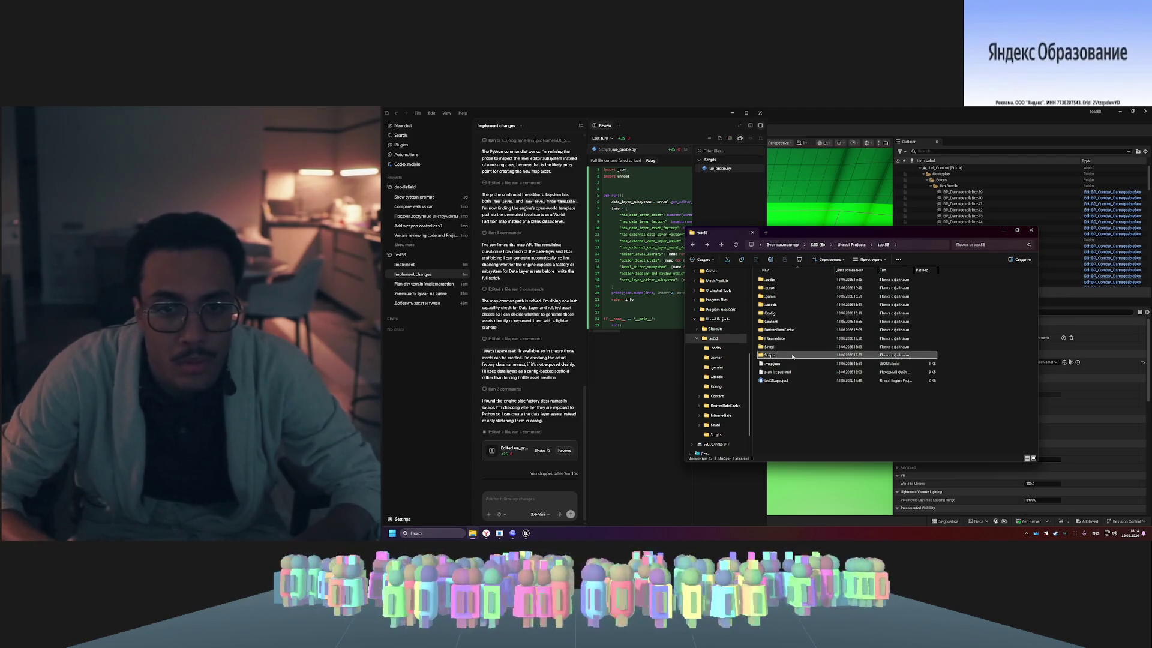
{"action": "key", "text": "Delete"}
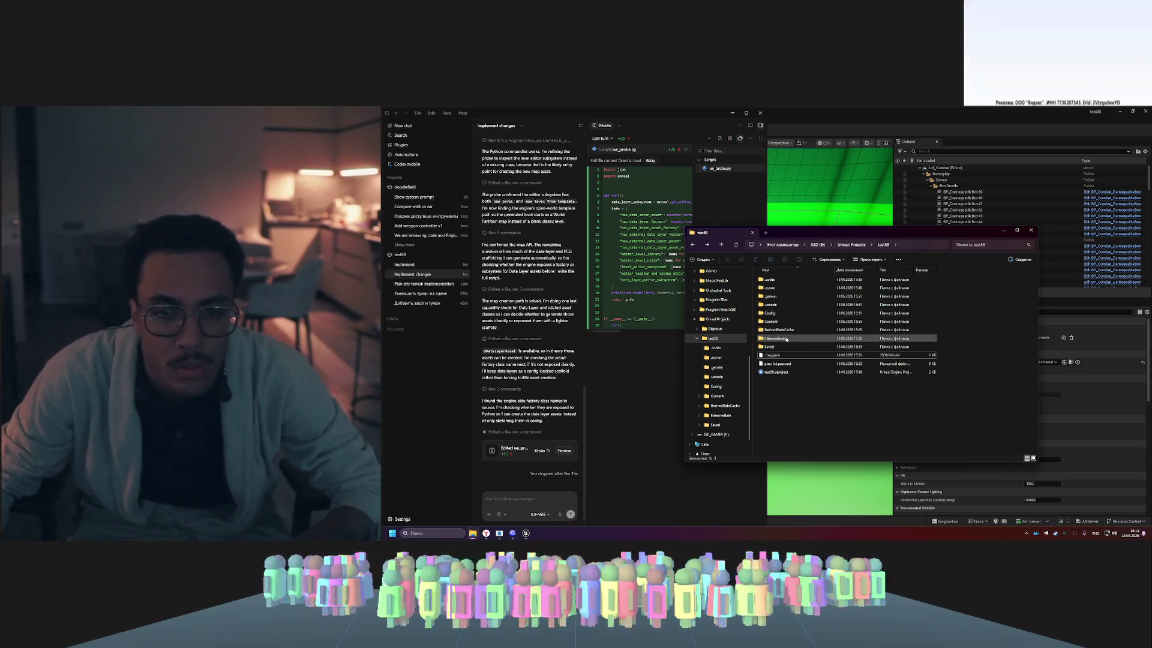
Browse the Intermediate and .codex folders, then return to the Implement chat in Codex
{"action": "double_click", "coordinate": [788, 337]}
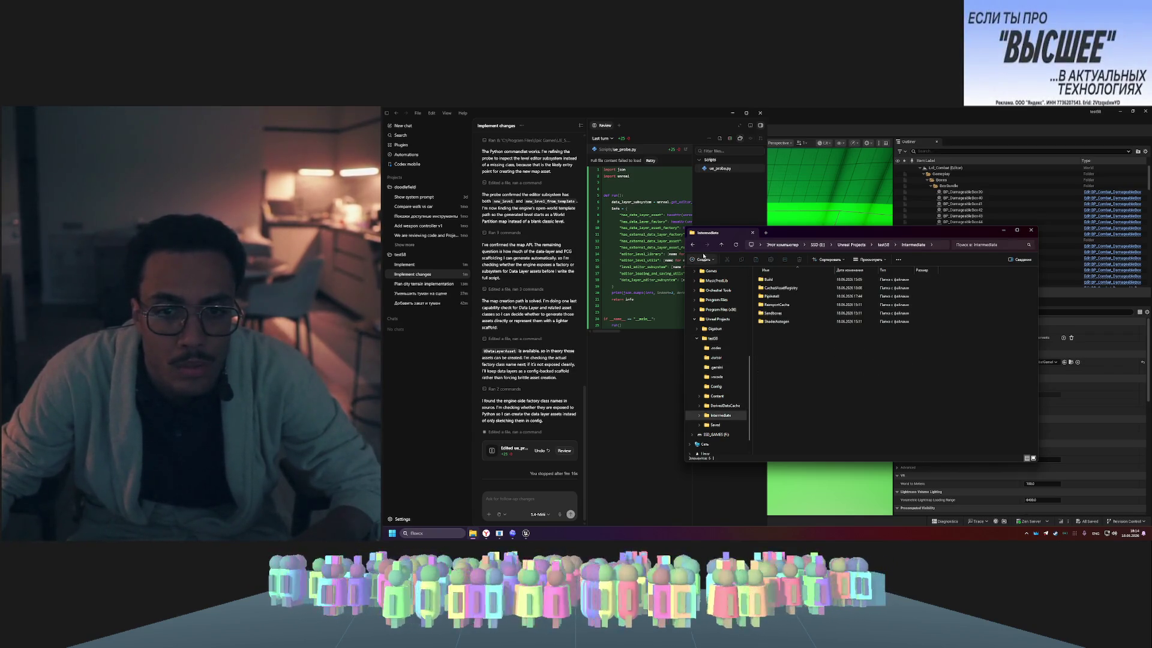
{"action": "left_click", "coordinate": [715, 348]}
{"action": "left_click", "coordinate": [714, 196]}
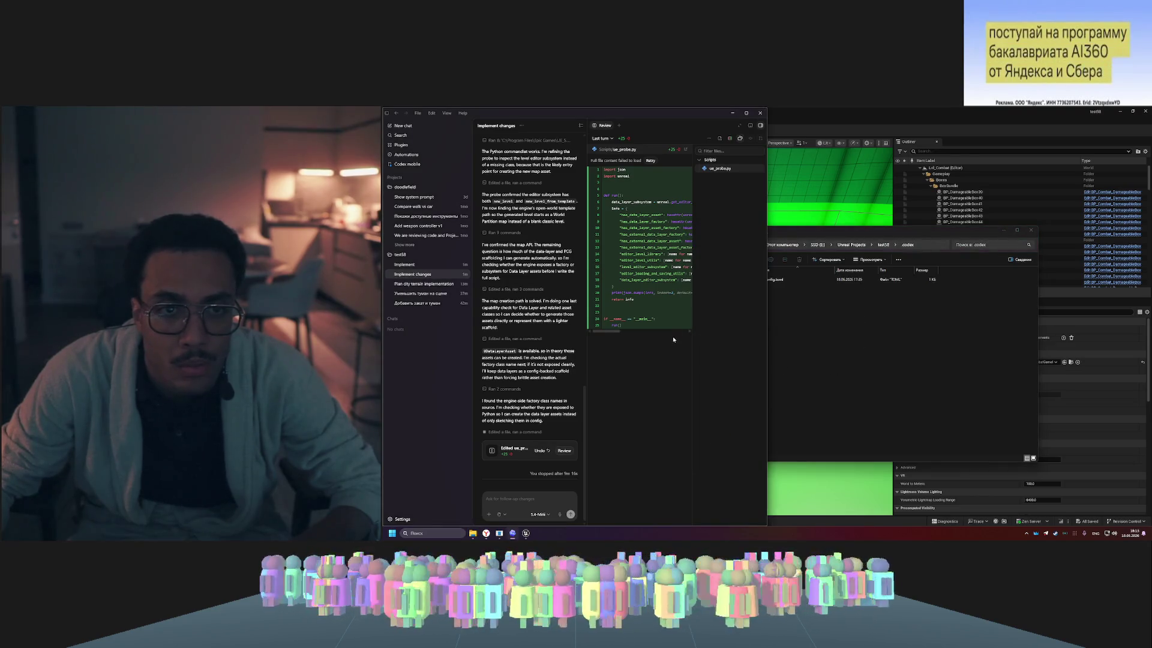
{"action": "left_click", "coordinate": [423, 266]}
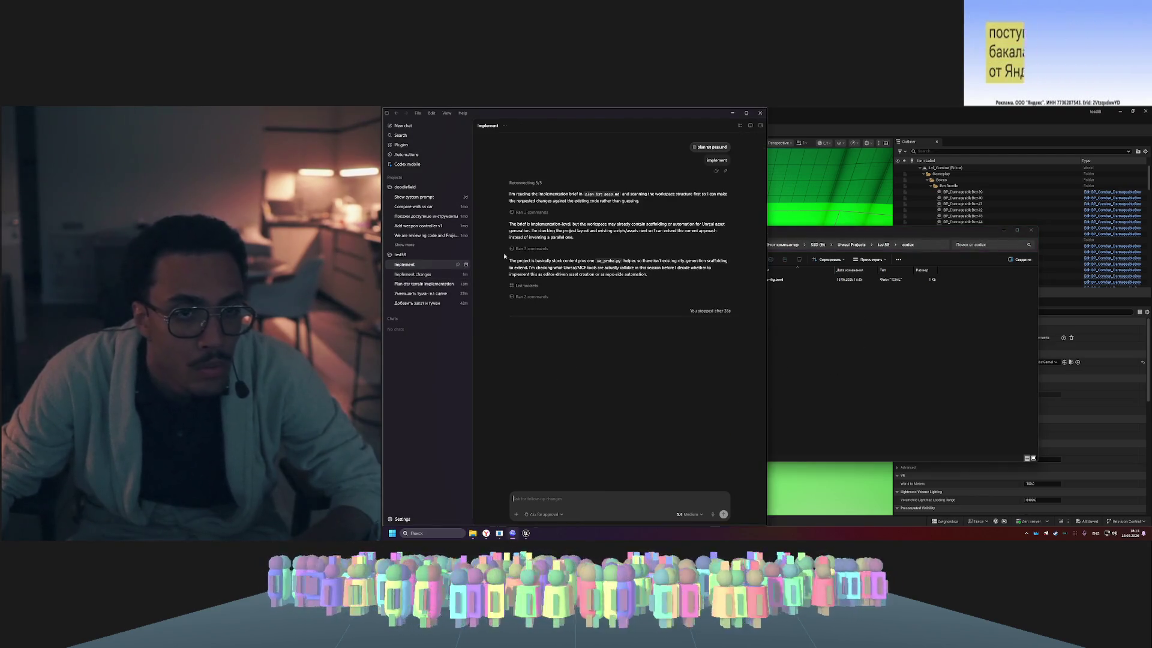
Resend the implement message, check the test58 folder in Explorer, and return to Codex
{"action": "left_click", "coordinate": [724, 171]}
{"action": "left_click", "coordinate": [719, 177]}
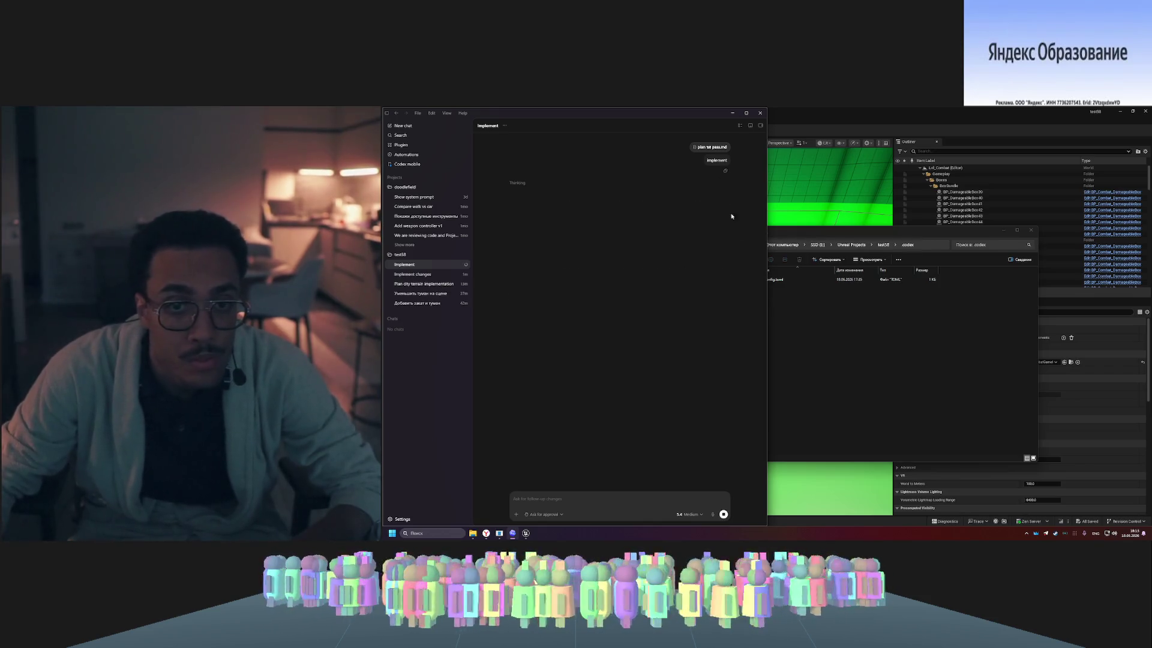
{"action": "left_click", "coordinate": [858, 383]}
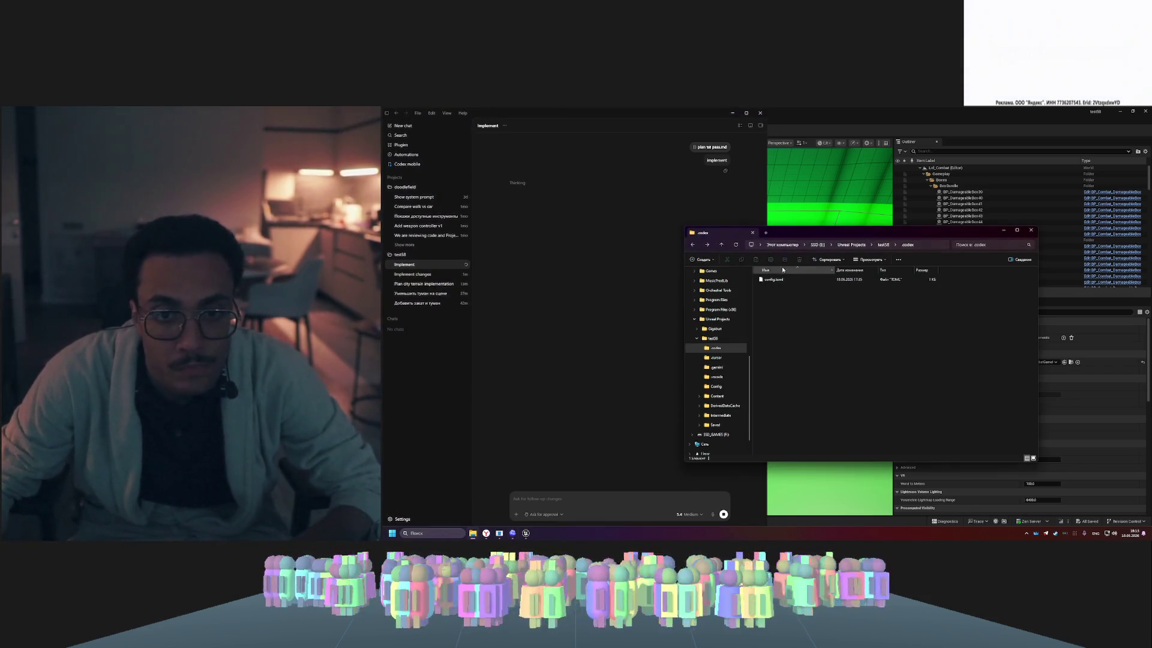
{"action": "left_click", "coordinate": [883, 245]}
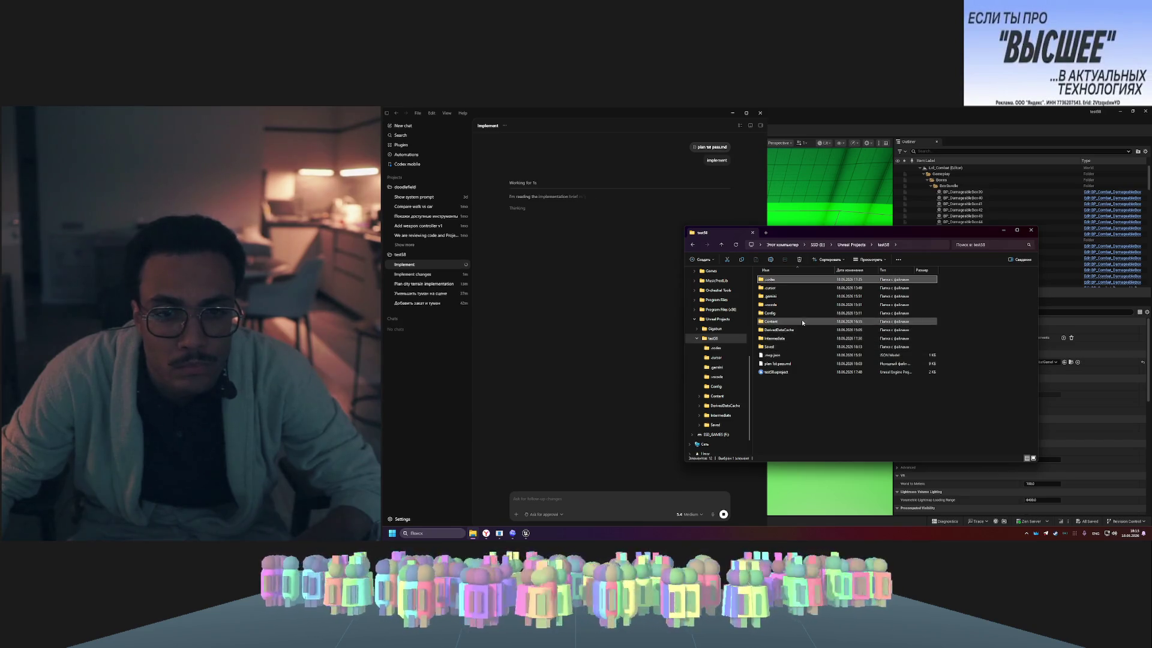
{"action": "left_click", "coordinate": [645, 210]}
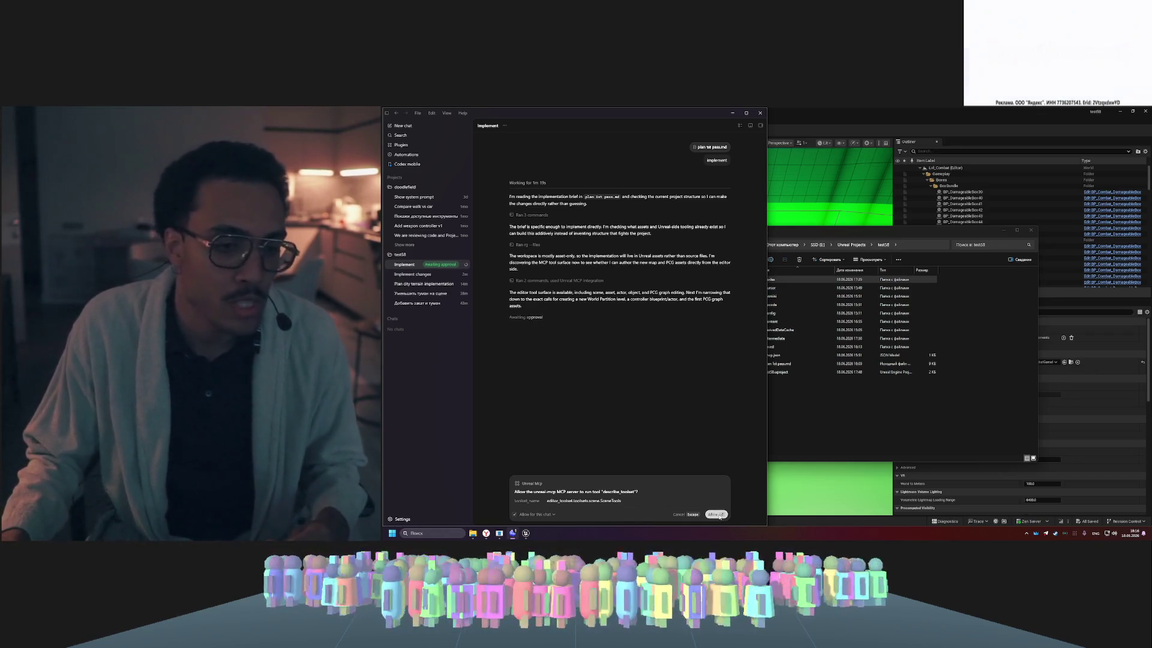
Approve the Unreal MCP describe_toolset and call_tool requests so the agent continues
{"action": "left_click", "coordinate": [718, 515]}
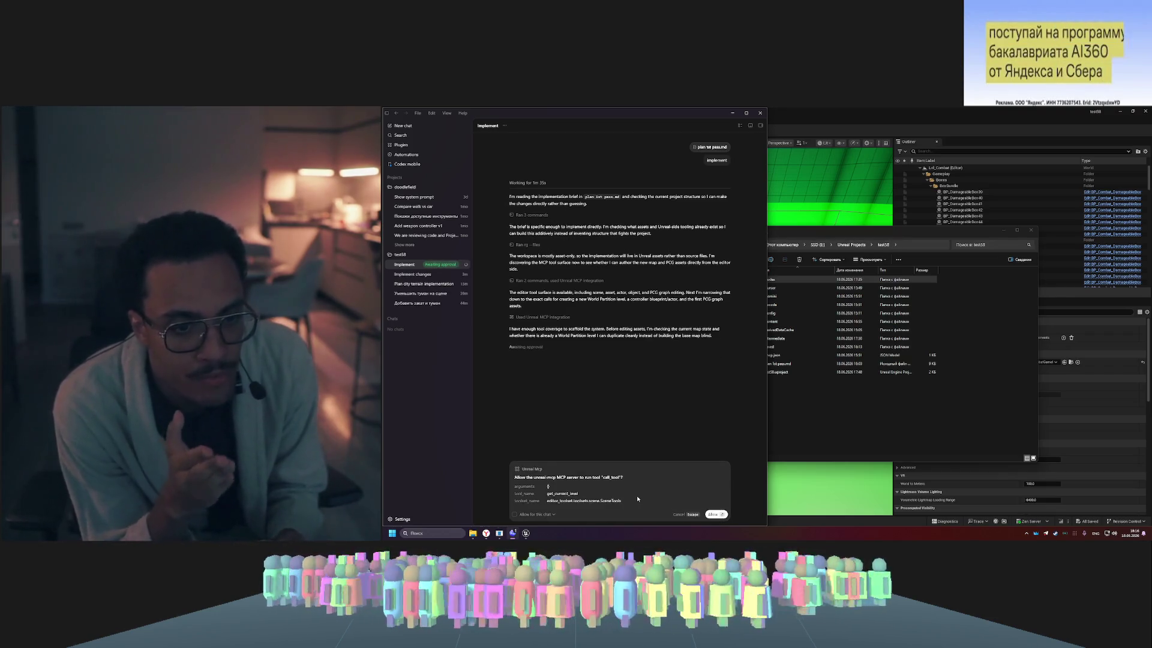
{"action": "left_click", "coordinate": [724, 515]}
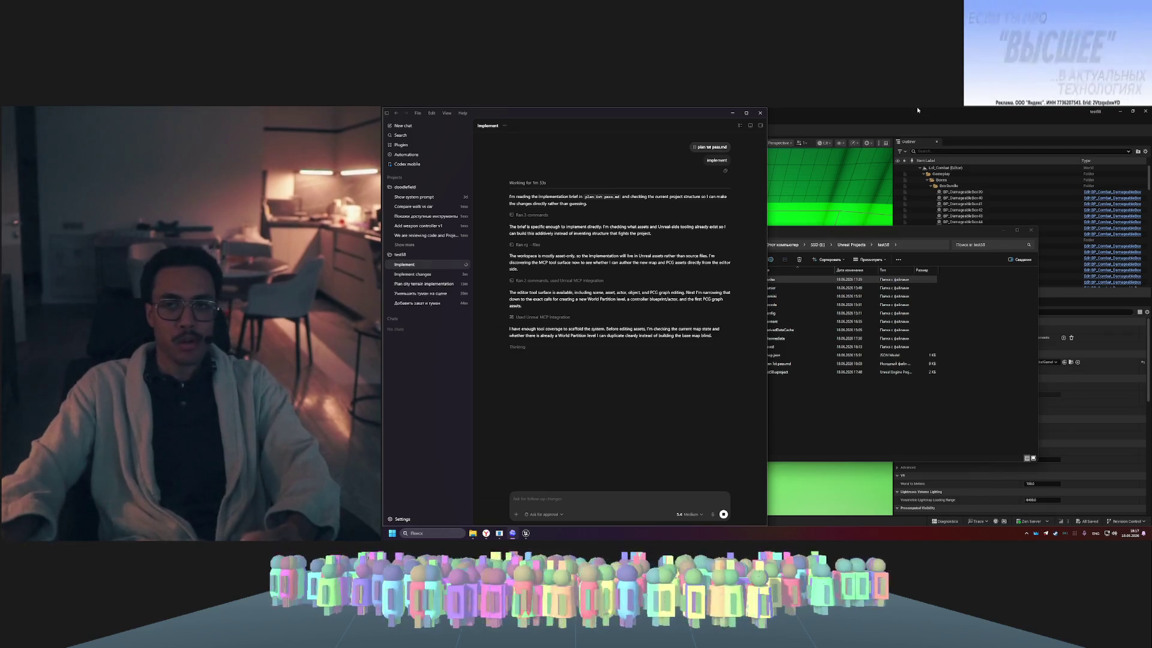
Widen the Unreal editor beside the collapsed Codex chat and look down over the green platform
{"action": "left_click", "coordinate": [760, 113]}
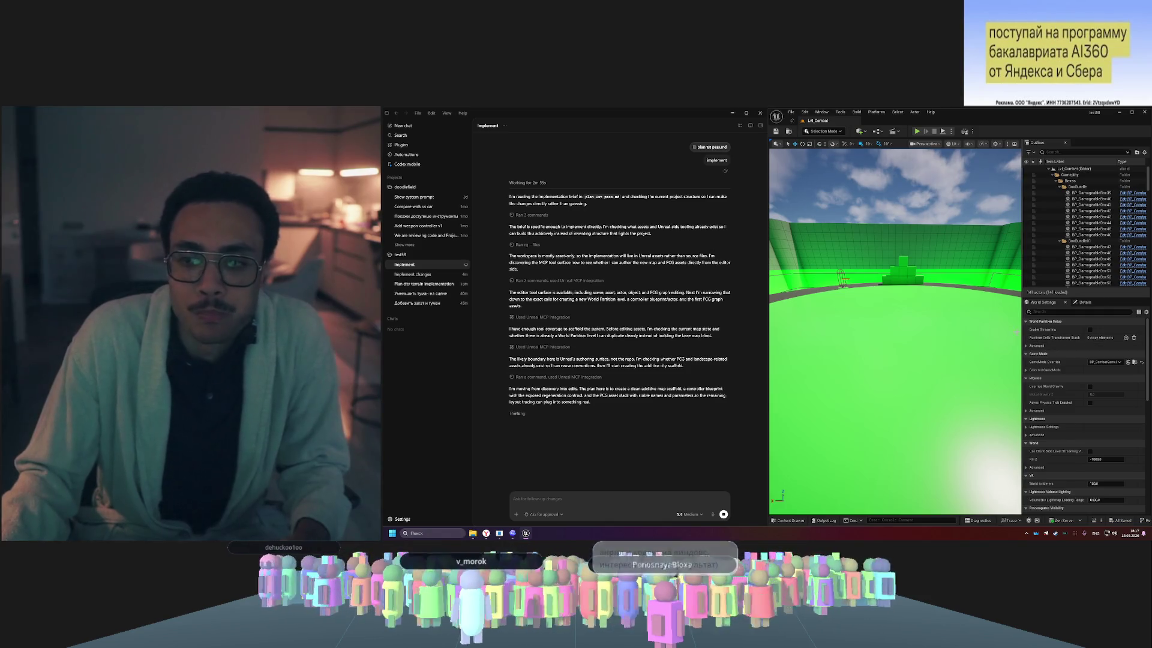
{"action": "left_click", "coordinate": [387, 114]}
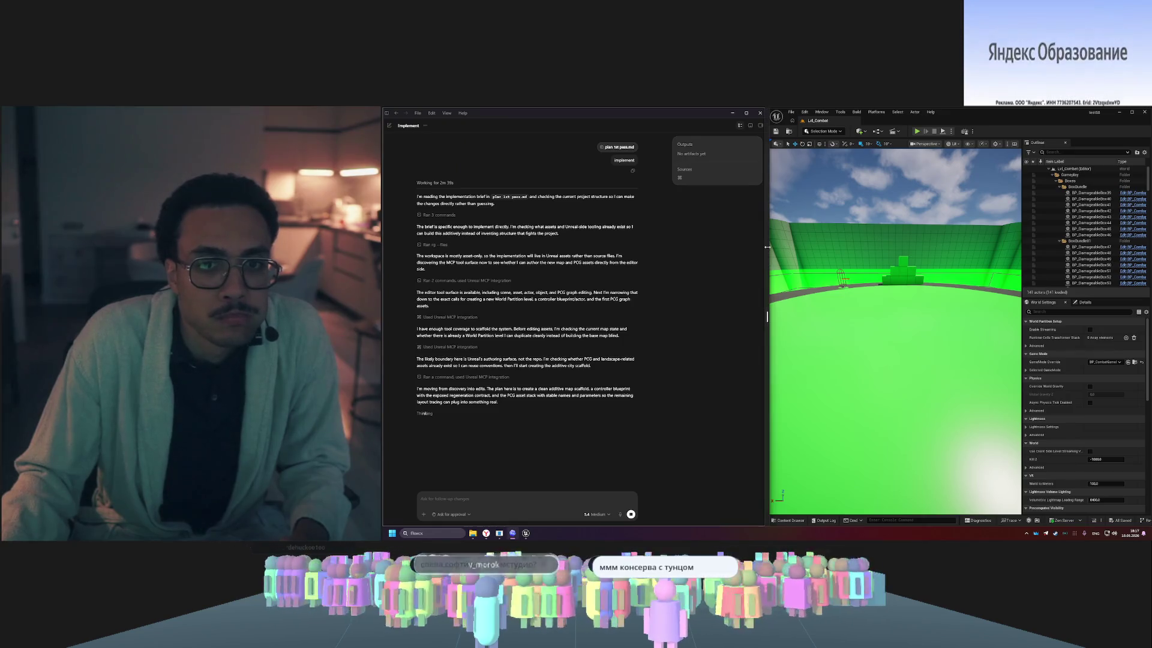
{"action": "key", "text": "alt+Tab"}
{"action": "left_click_drag", "start_coordinate": [768, 252], "coordinate": [652, 252]}
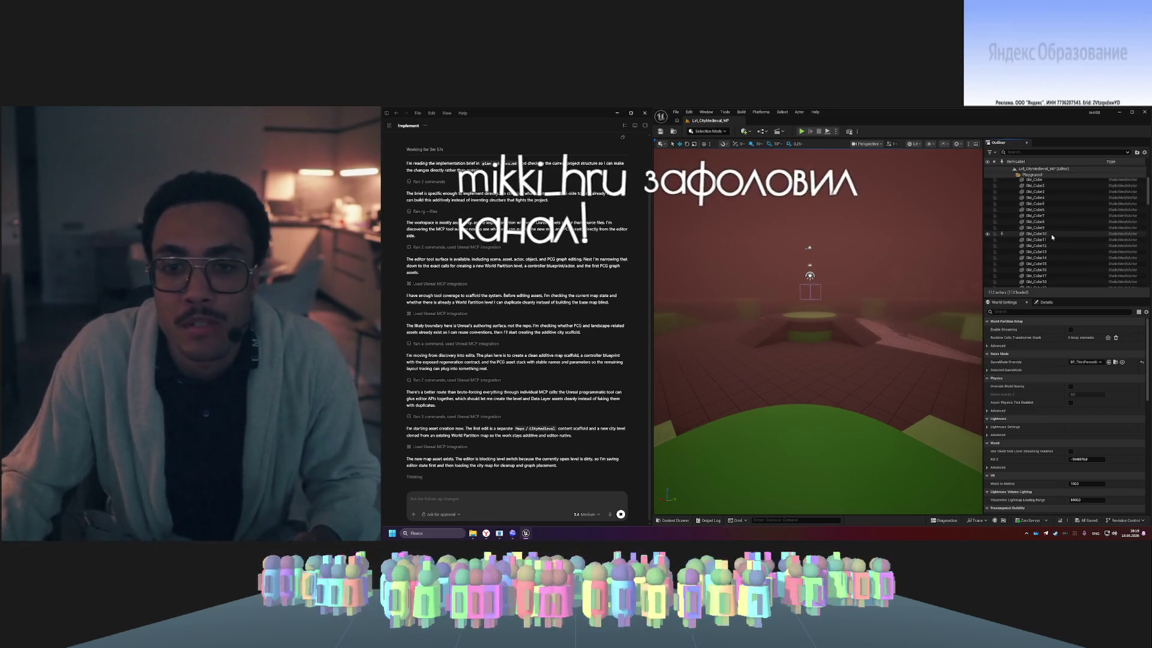
{"action": "left_click_drag", "start_coordinate": [791, 287], "coordinate": [813, 289]}
Browse the Content Drawer to Content > CityMedieval > PCG to inspect its contents
{"action": "scroll", "coordinate": [812, 290], "scroll_direction": "up", "scroll_amount": 3}
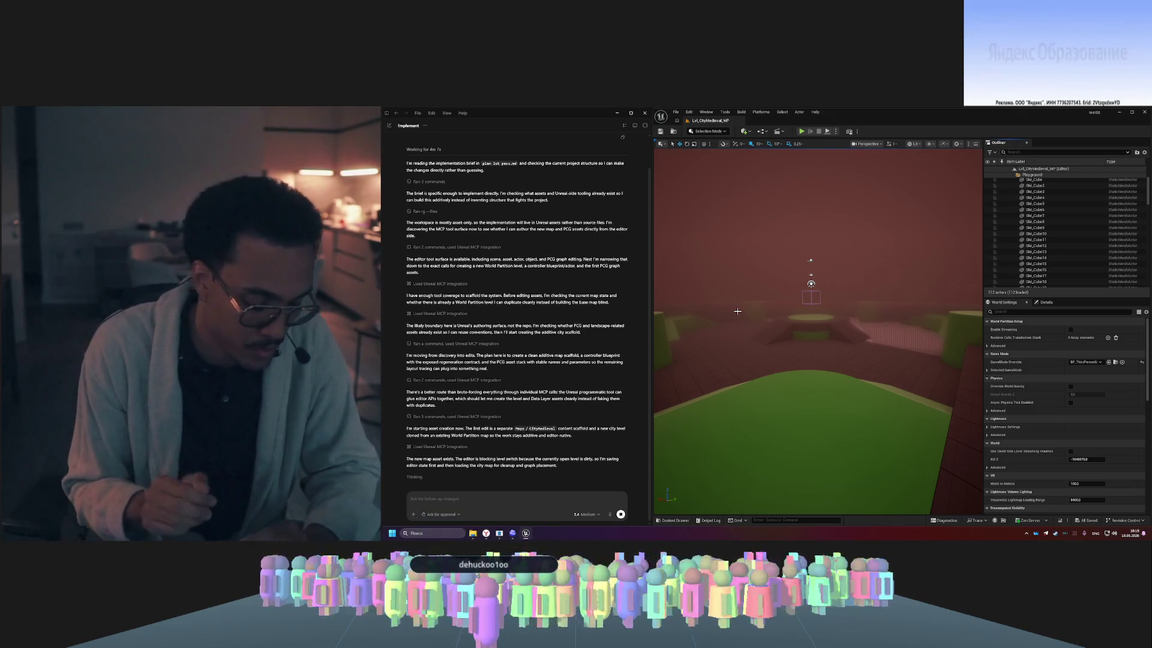
{"action": "left_click", "coordinate": [675, 520]}
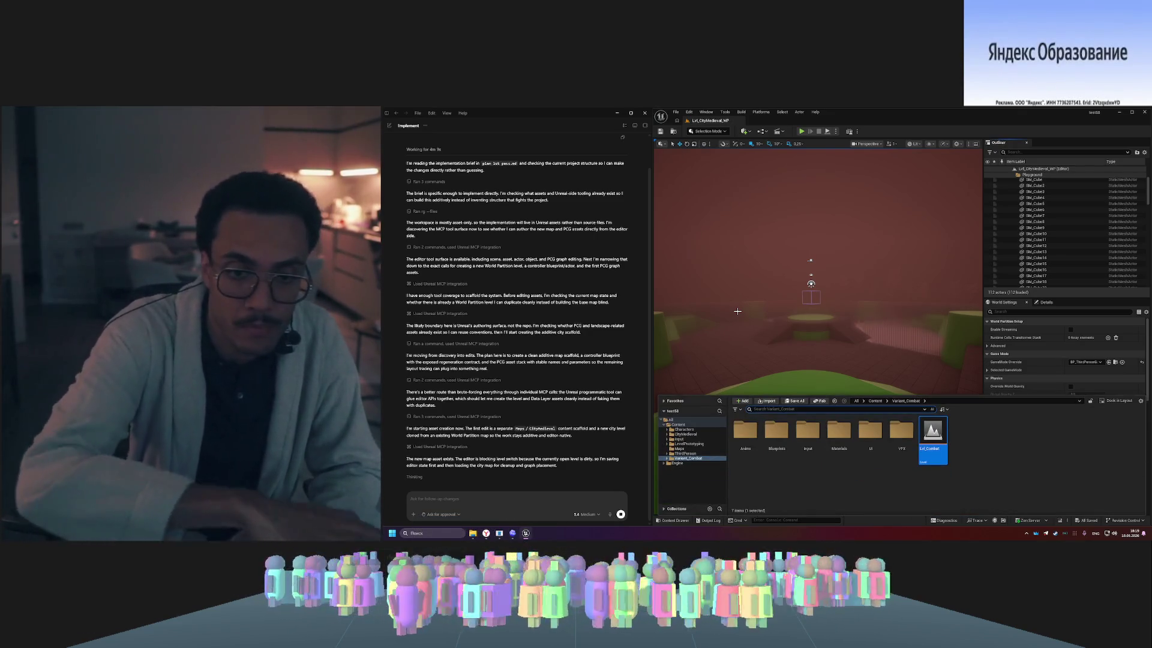
{"action": "left_click", "coordinate": [680, 424]}
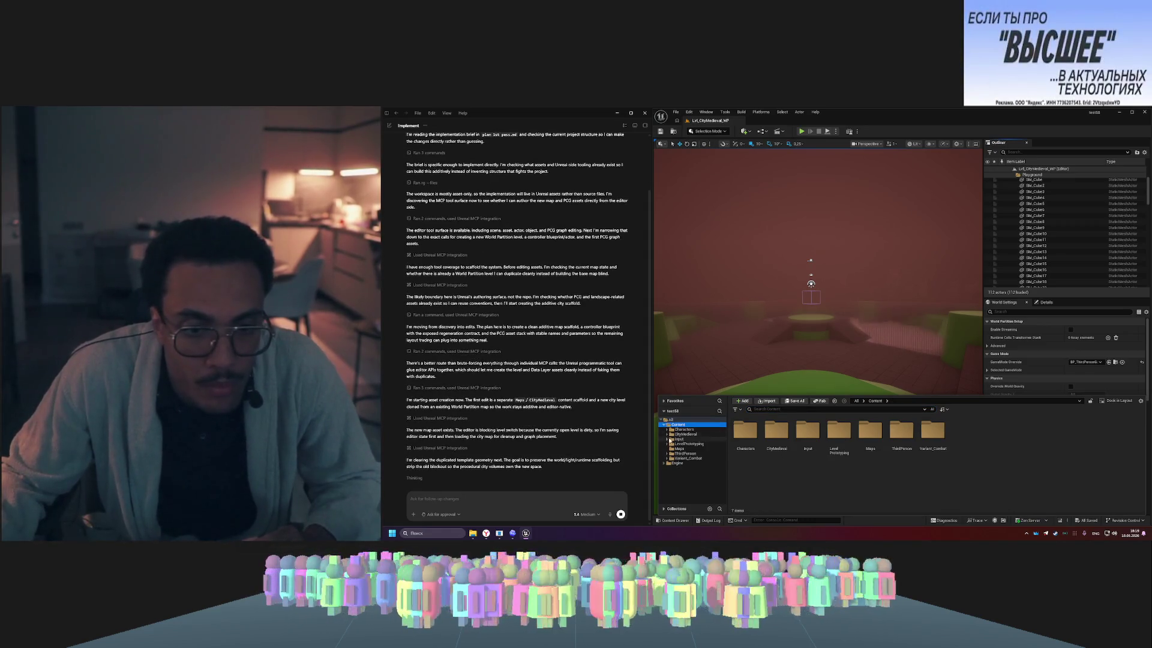
{"action": "double_click", "coordinate": [669, 434]}
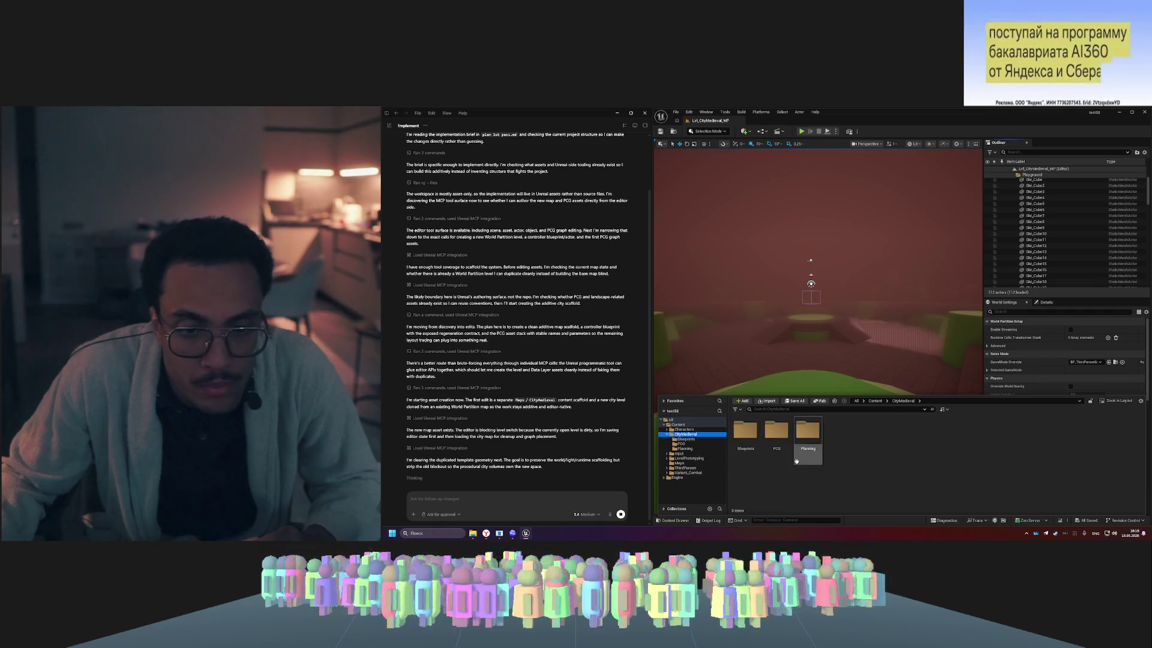
{"action": "left_click", "coordinate": [692, 444]}
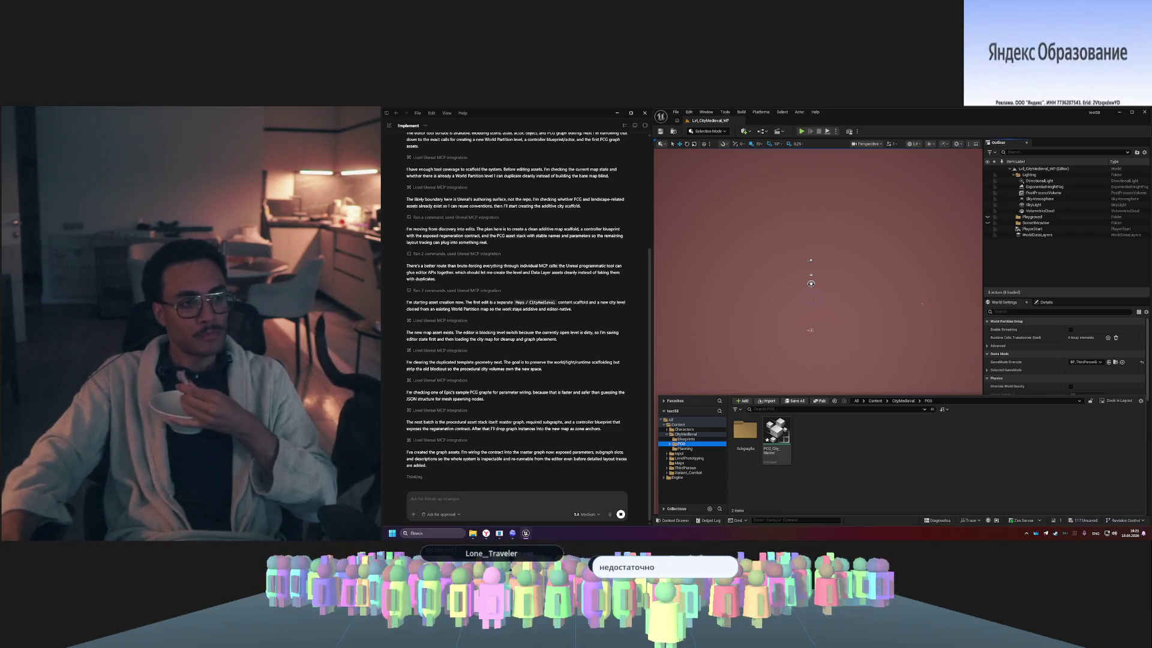
Show the Codex projects and chats sidebar, then open the account menu
{"action": "key", "text": "ctrl+b"}
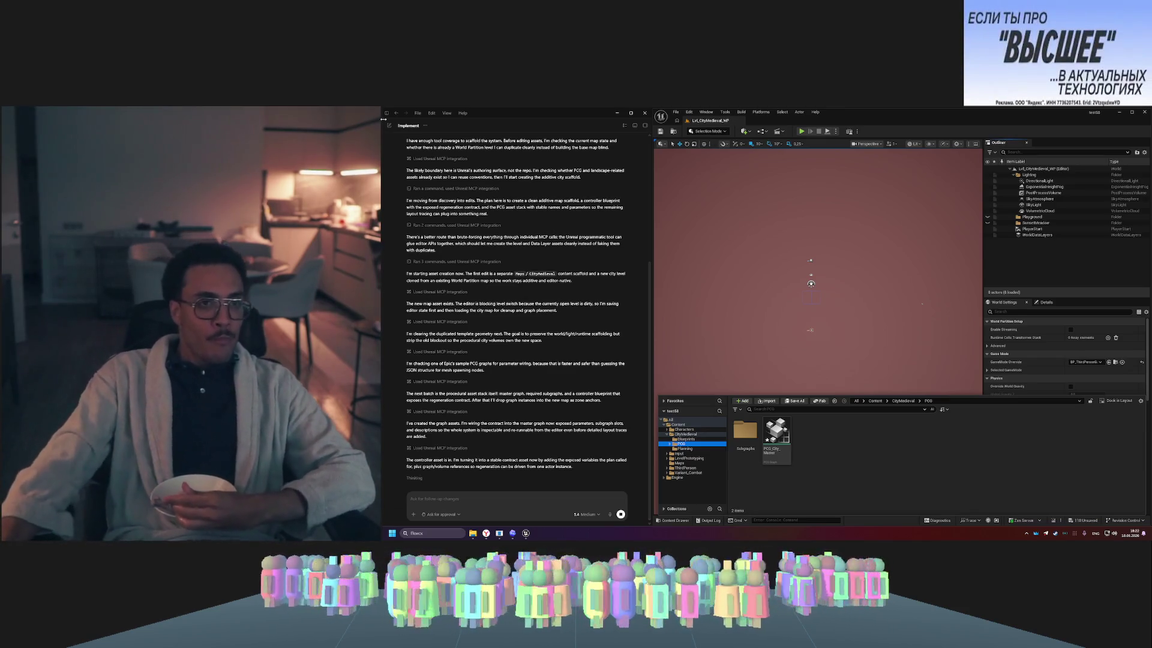
{"action": "left_click", "coordinate": [405, 520]}
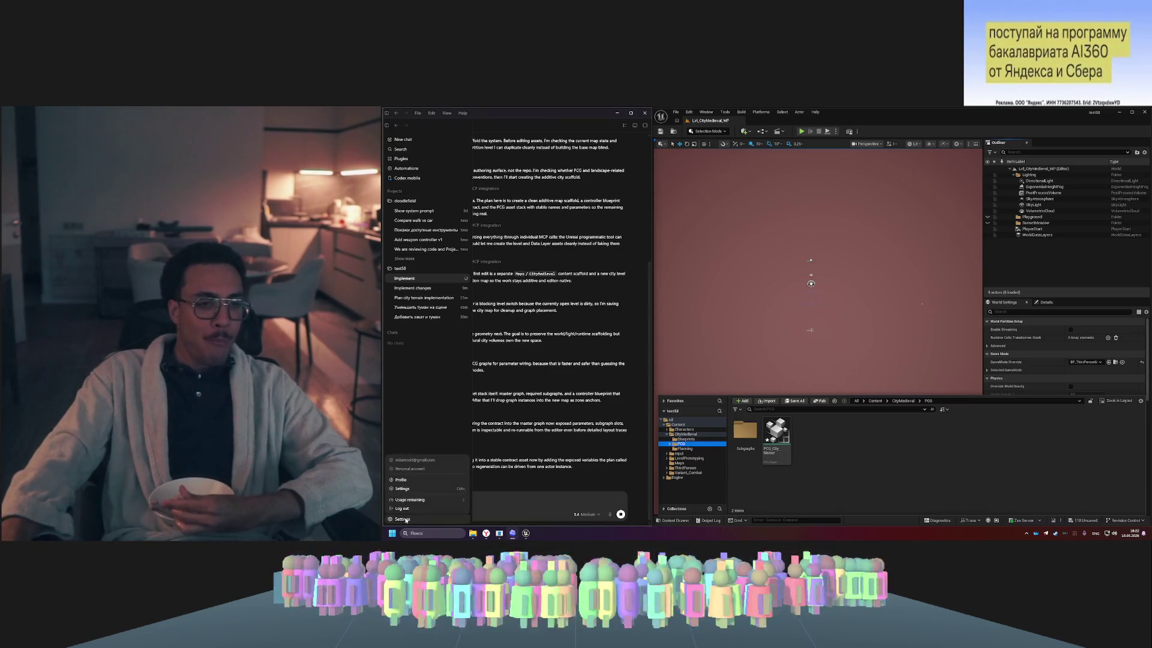
Expand Usage remaining to see the 5h and Weekly limits
{"action": "left_click", "coordinate": [453, 492]}
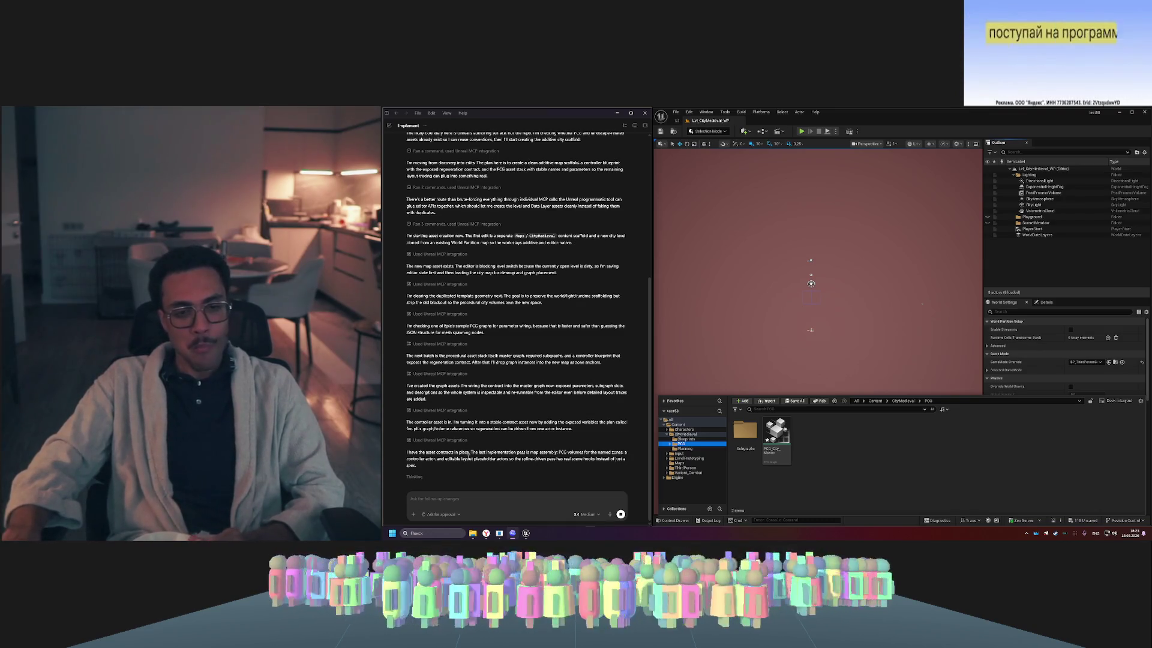
Check the remaining Codex usage limits in the account menu, then close the menu
{"action": "left_click", "coordinate": [401, 519]}
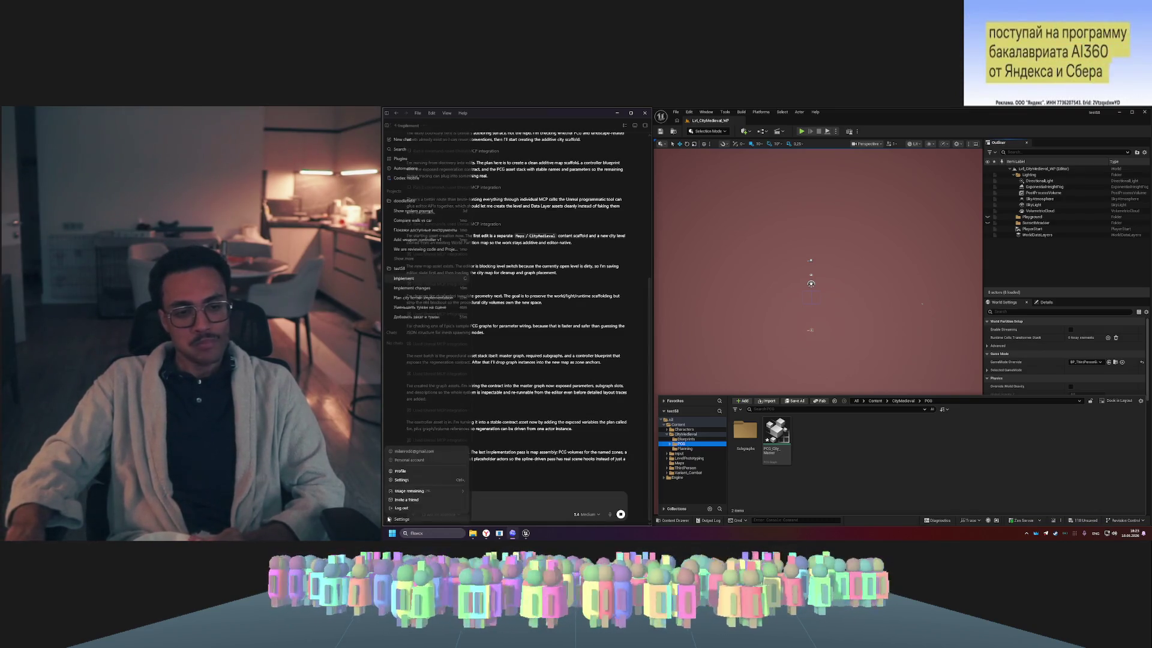
{"action": "left_click", "coordinate": [458, 491]}
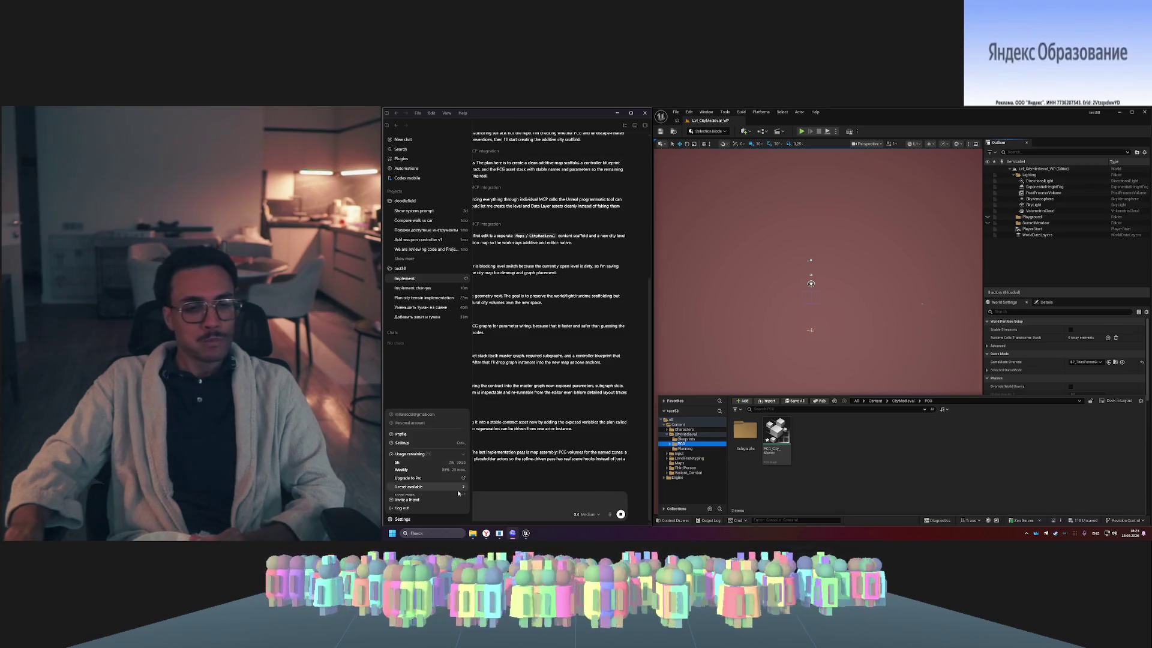
{"action": "left_click", "coordinate": [562, 483]}
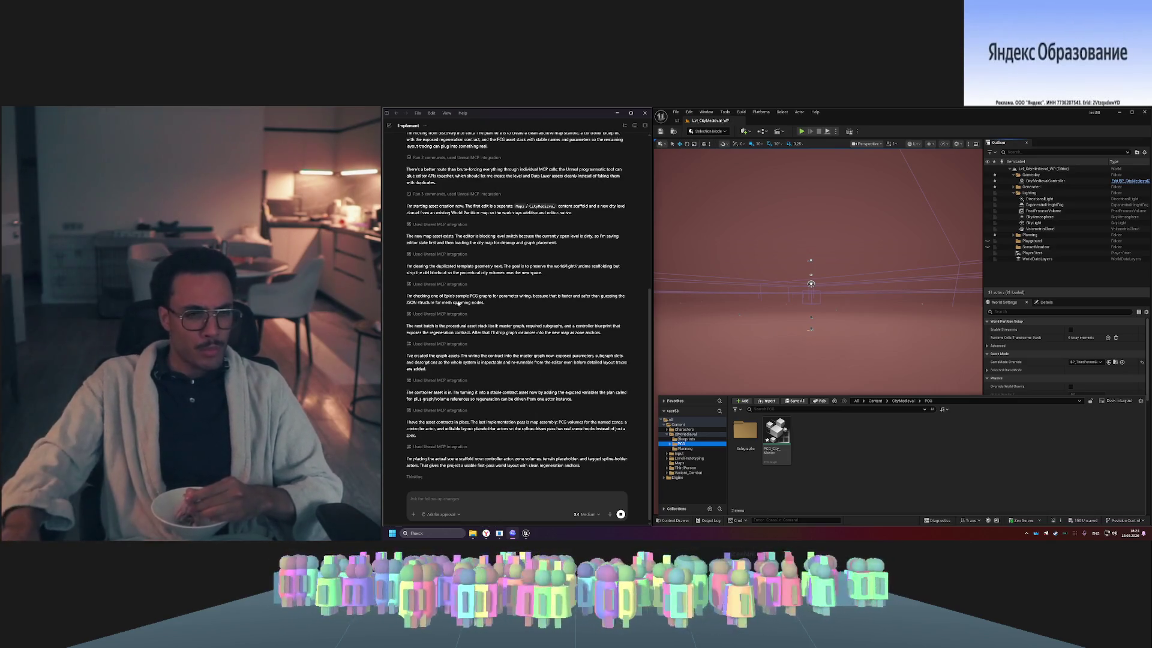
Recheck the remaining usage limits from the sidebar, then dismiss the menu into the Unreal viewport
{"action": "left_click", "coordinate": [387, 118]}
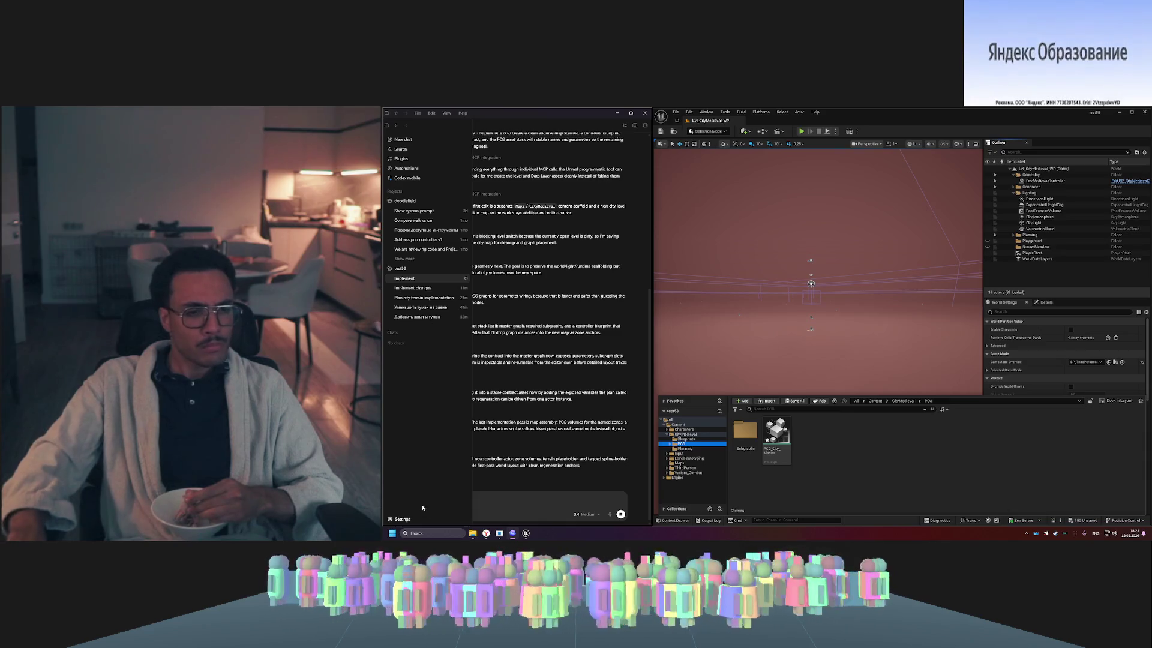
{"action": "left_click", "coordinate": [402, 519]}
{"action": "left_click", "coordinate": [456, 492]}
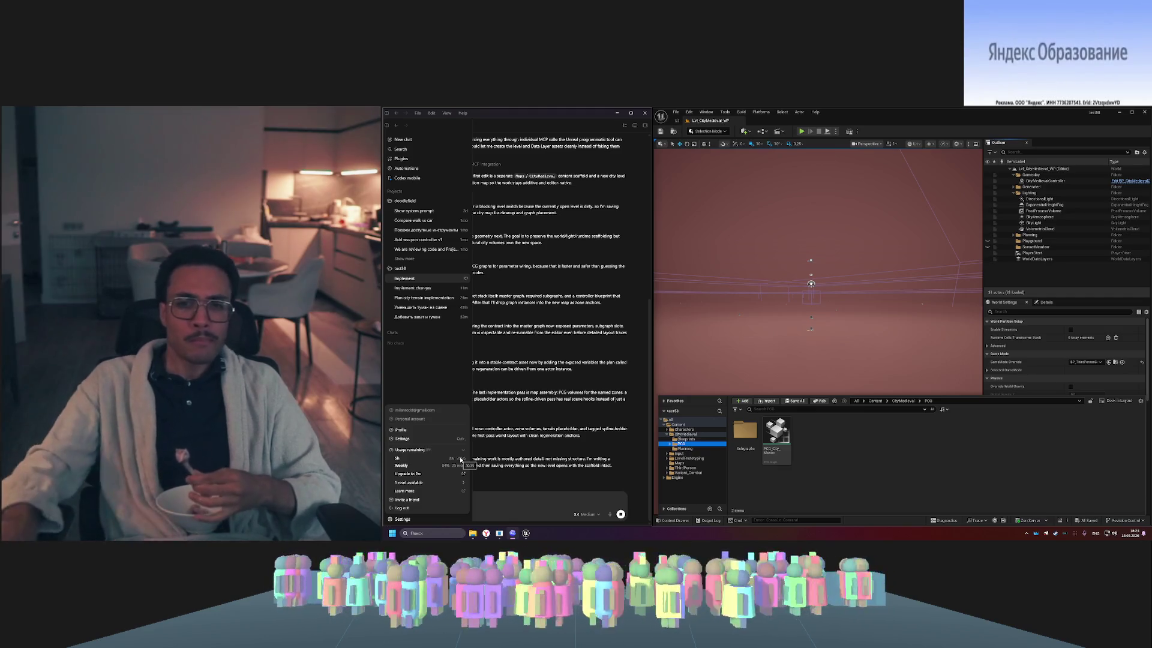
{"action": "left_click", "coordinate": [927, 363]}
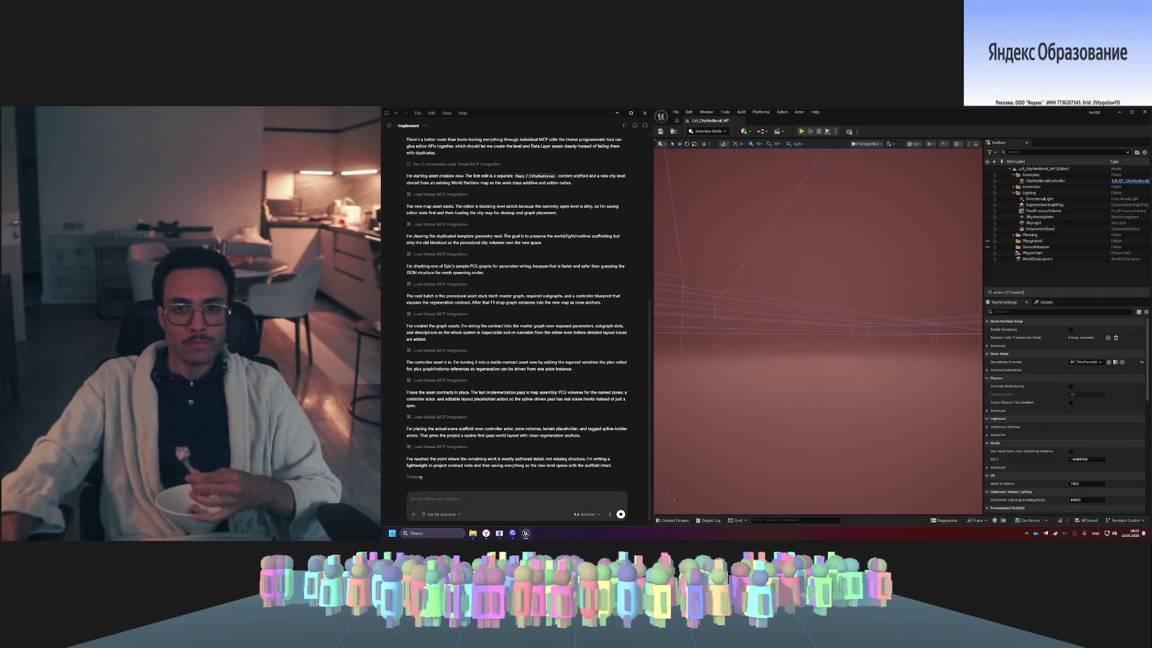
Mouse-look around Lvl_CityMedieval_WP to survey the empty ground and outline lines
{"action": "mouse_move", "coordinate": [927, 363]}
{"action": "left_mouse_down"}
{"action": "mouse_move", "coordinate": [927, 336]}
{"action": "mouse_move", "coordinate": [780, 234]}
{"action": "left_mouse_up"}
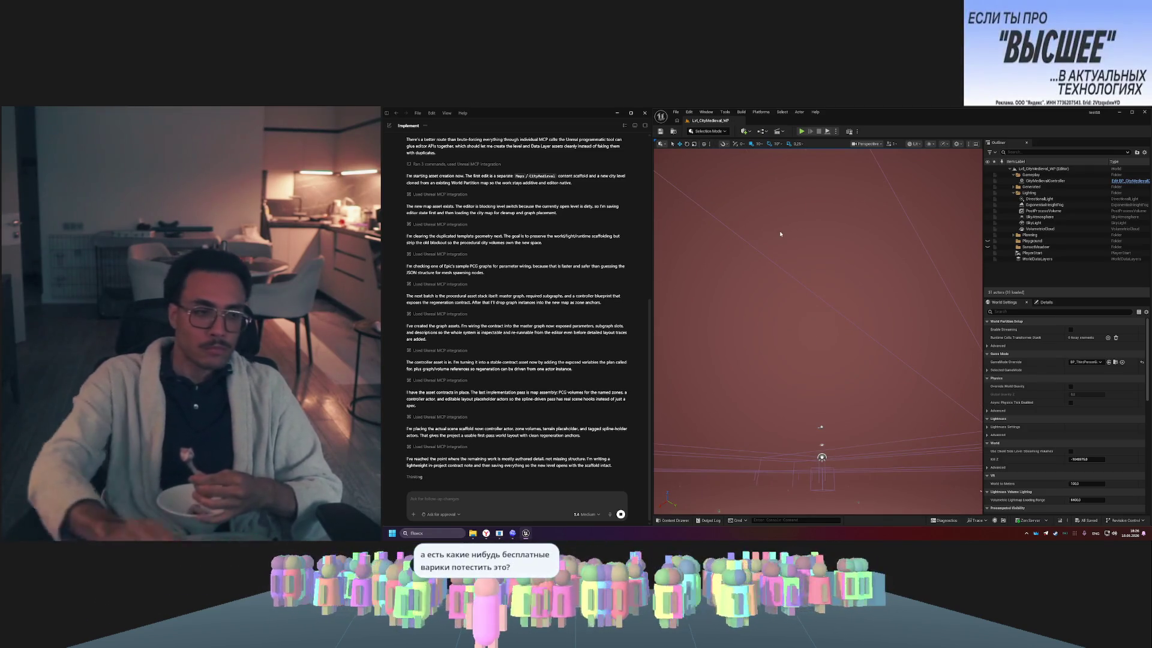
{"action": "left_click_drag", "start_coordinate": [783, 232], "coordinate": [789, 213]}
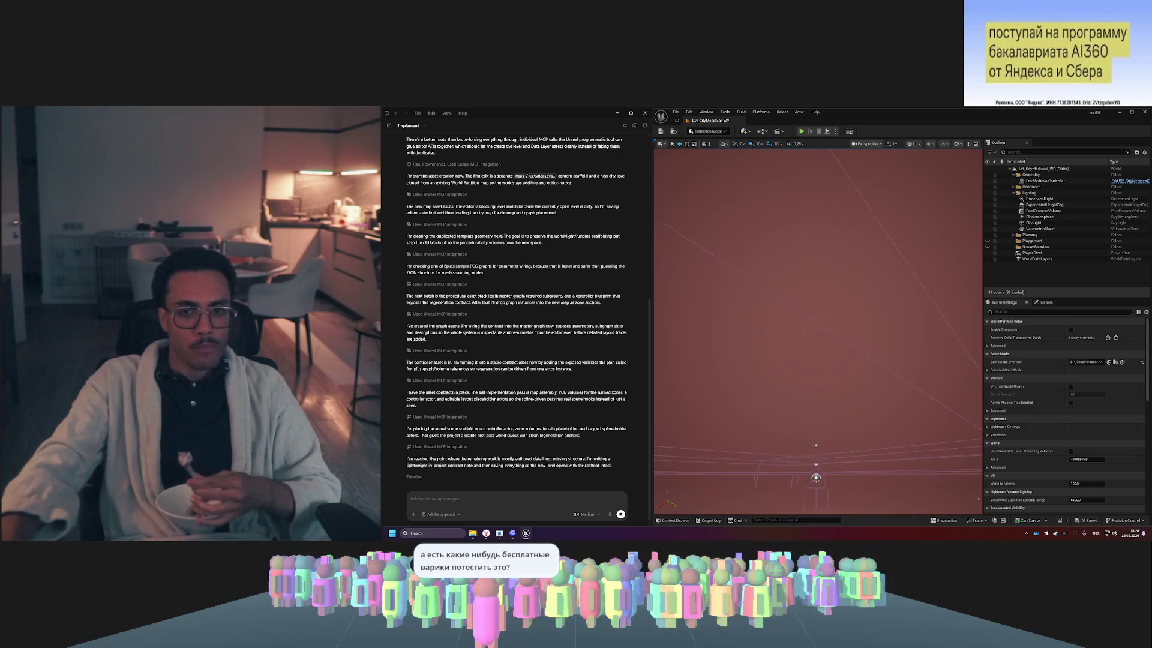
{"action": "mouse_move", "coordinate": [820, 322]}
{"action": "left_mouse_down"}
{"action": "mouse_move", "coordinate": [912, 306]}
{"action": "mouse_move", "coordinate": [926, 198]}
{"action": "mouse_move", "coordinate": [921, 264]}
{"action": "left_mouse_up"}
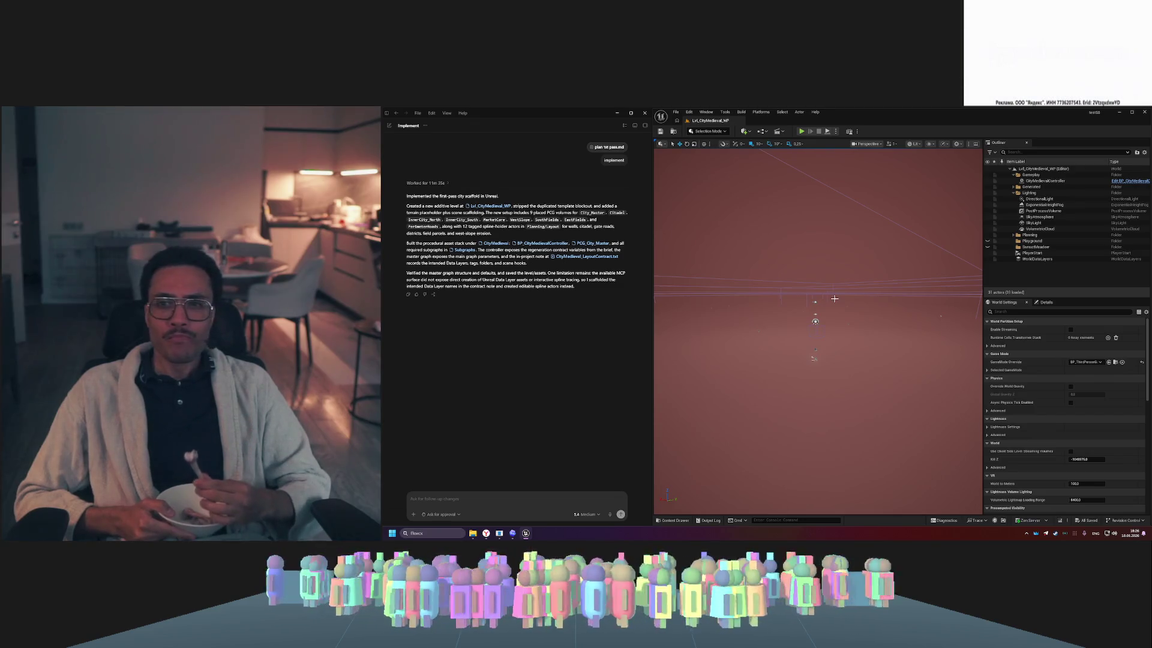
Run a Play In Editor test of the city level, then stop it with Esc
{"action": "left_click", "coordinate": [801, 131]}
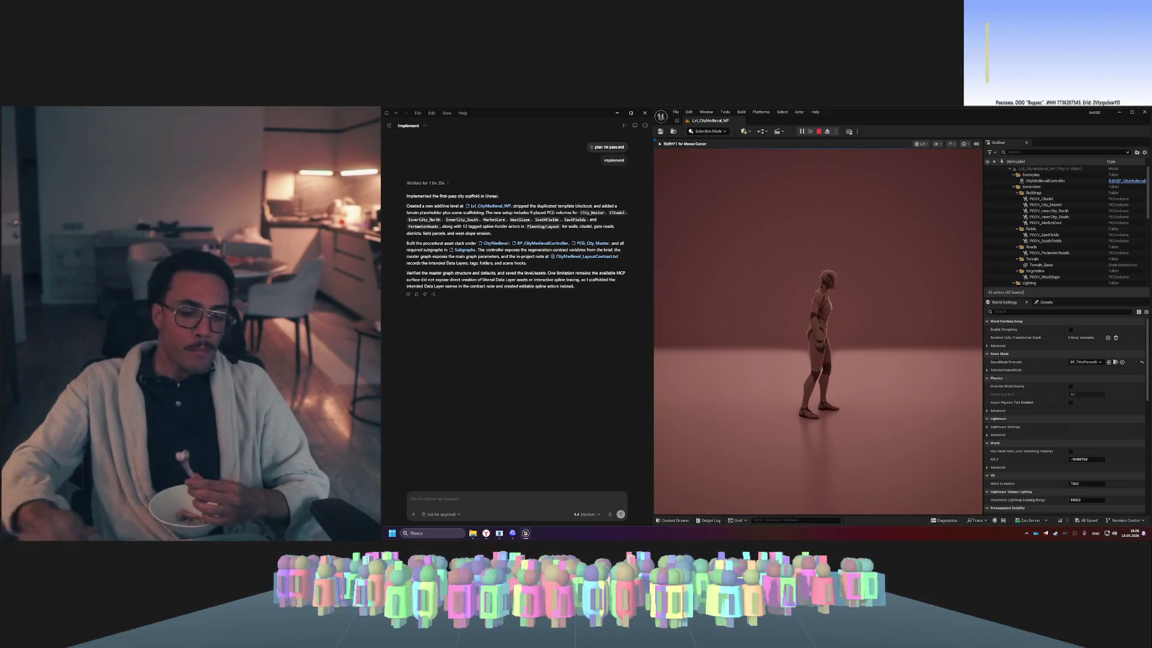
{"action": "key", "text": "Escape"}
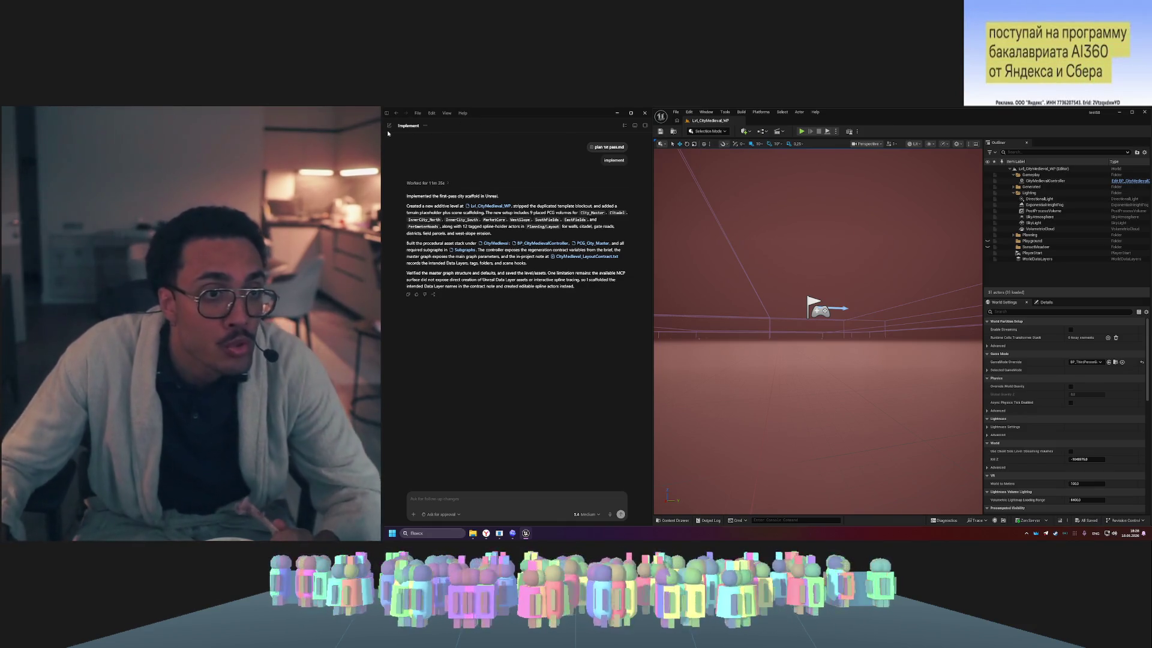
Open the Codex sidebar and account menu, then close the menu
{"action": "left_click", "coordinate": [386, 112]}
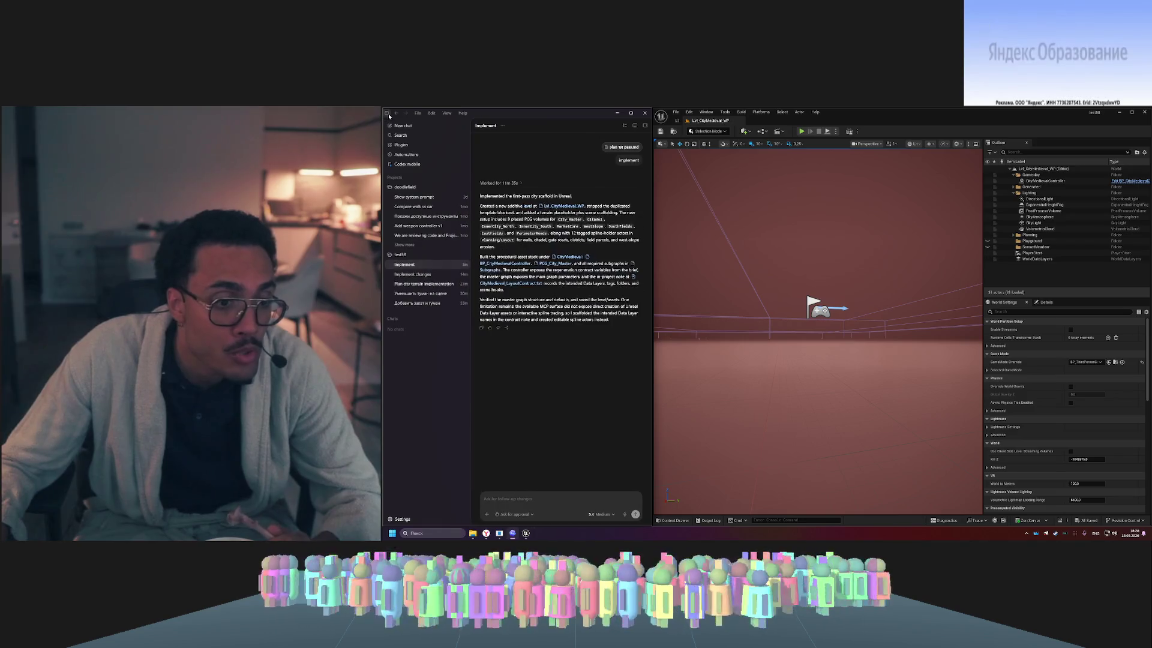
{"action": "left_click", "coordinate": [418, 521]}
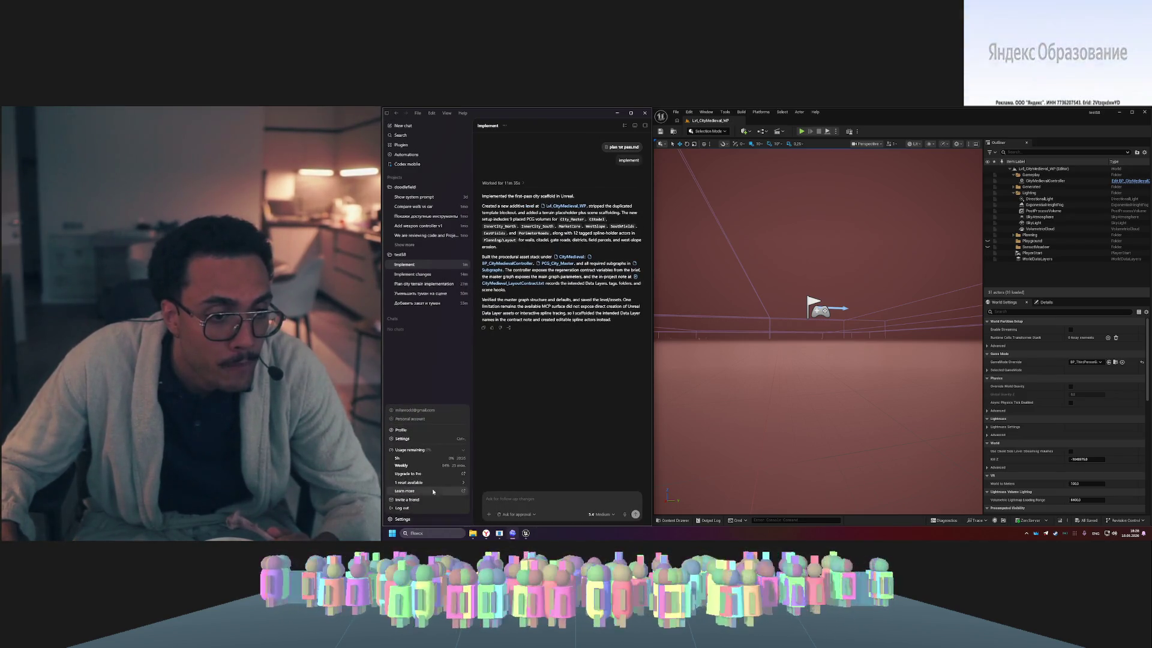
{"action": "left_click", "coordinate": [576, 366]}
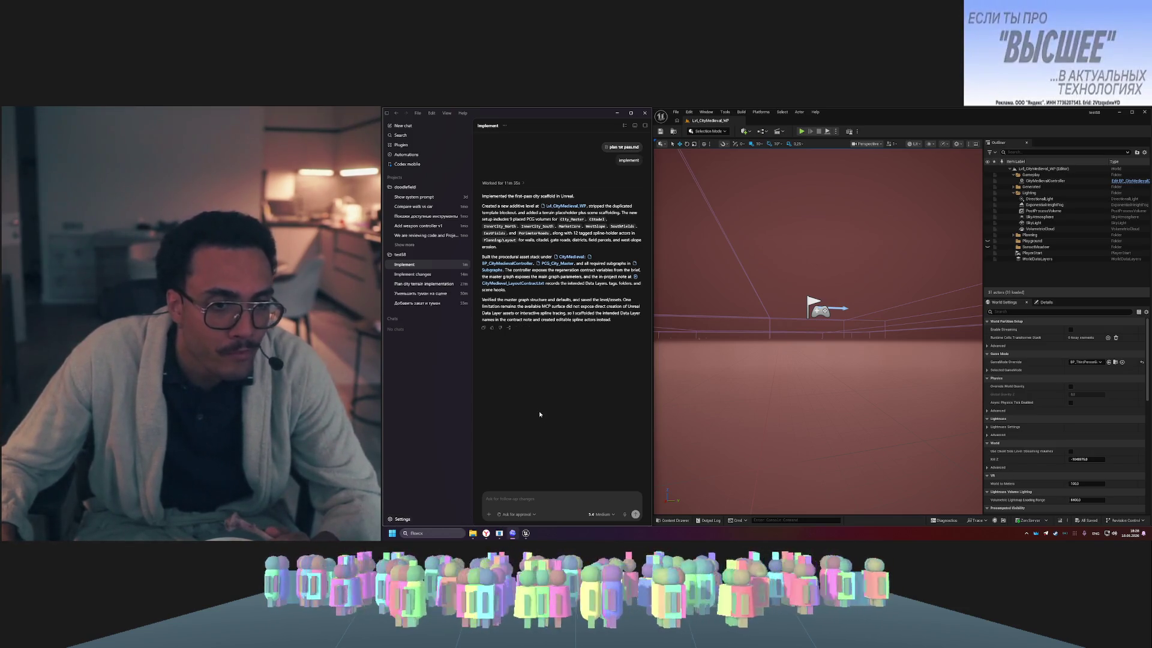
Hide the Codex sidebar and select the Layout_City_District_South actor in the viewport
{"action": "left_click", "coordinate": [387, 113]}
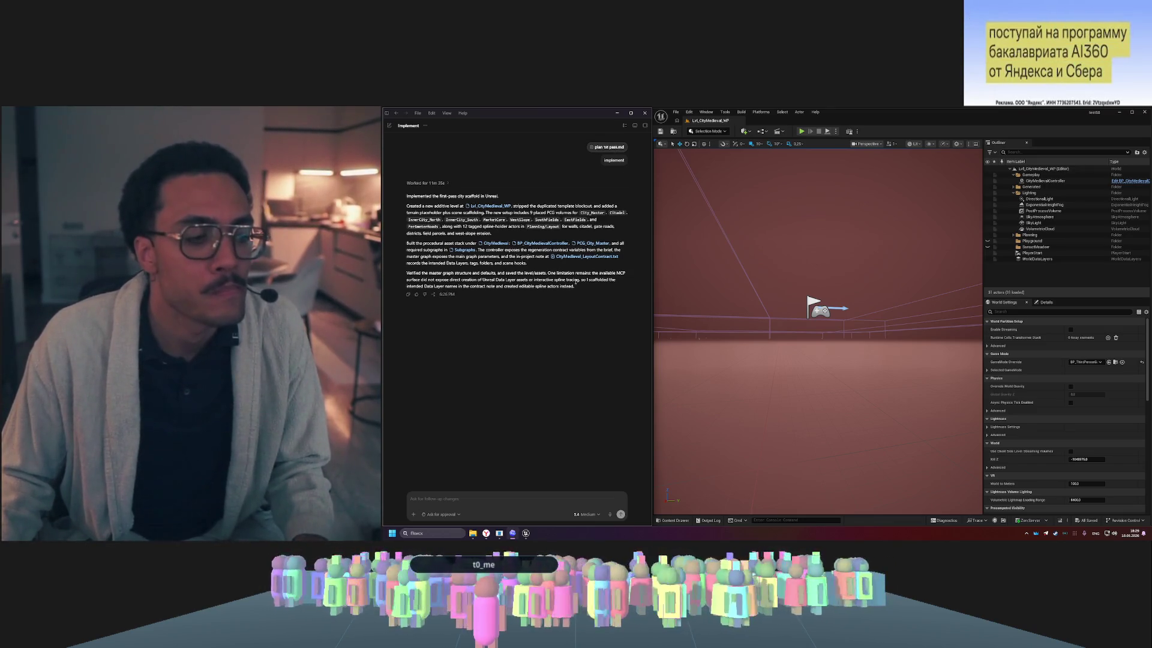
{"action": "mouse_move", "coordinate": [804, 312]}
{"action": "left_mouse_down"}
{"action": "mouse_move", "coordinate": [792, 257]}
{"action": "mouse_move", "coordinate": [780, 273]}
{"action": "mouse_move", "coordinate": [726, 284]}
{"action": "mouse_move", "coordinate": [812, 343]}
{"action": "mouse_move", "coordinate": [804, 327]}
{"action": "left_mouse_up"}
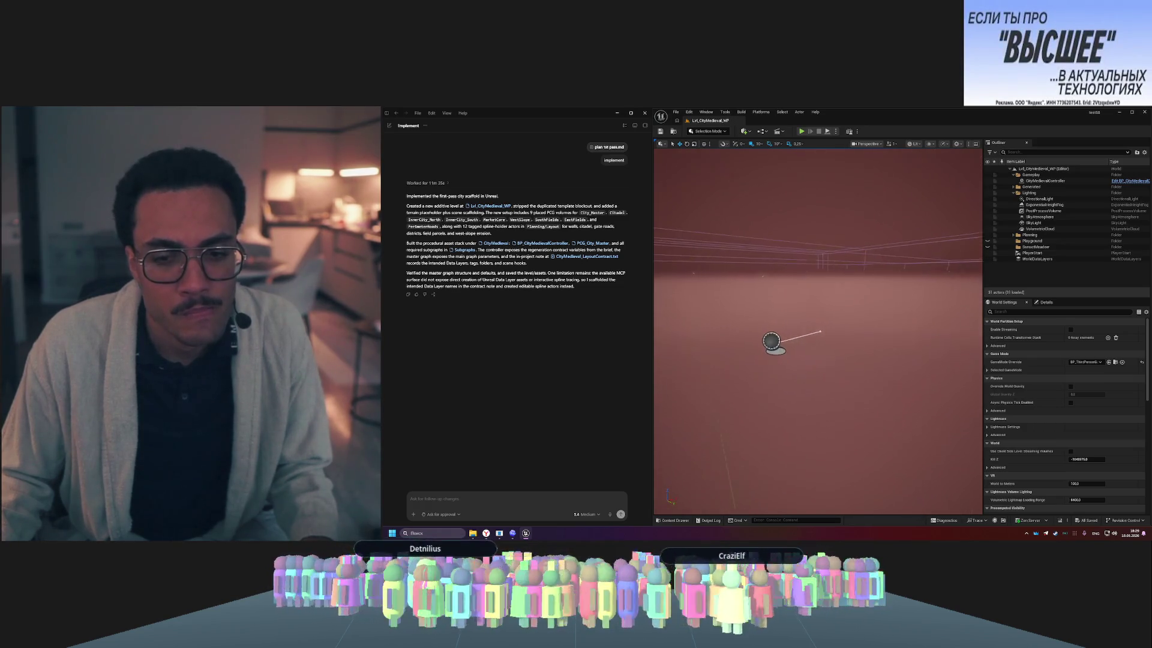
{"action": "left_click", "coordinate": [763, 350]}
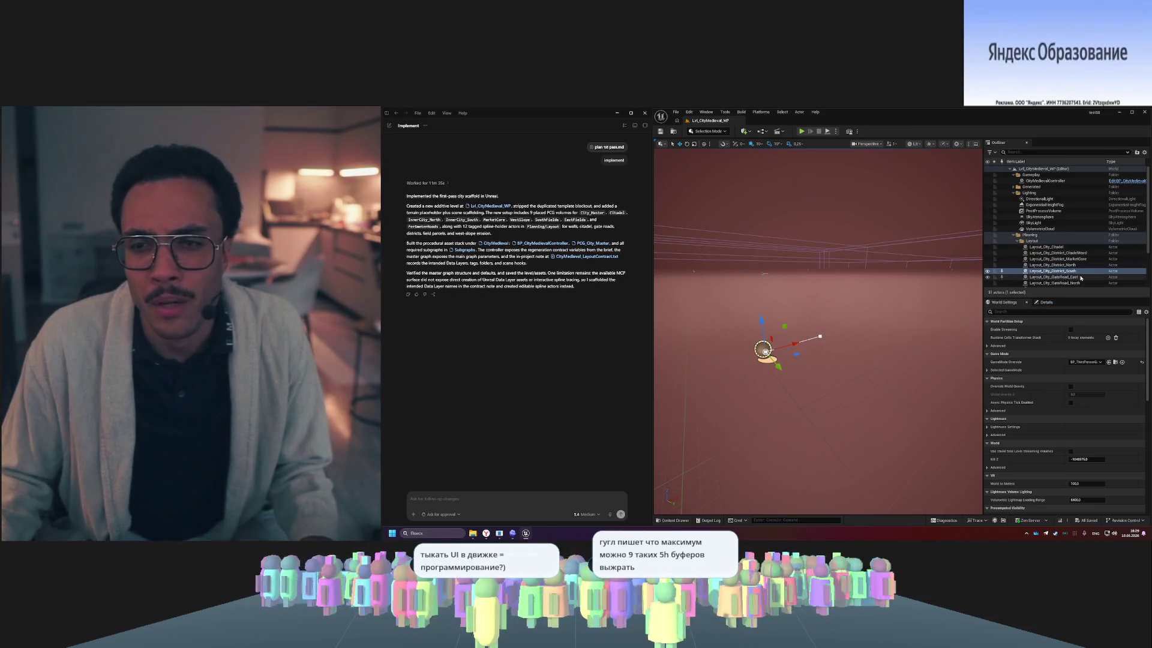
{"action": "scroll", "coordinate": [1059, 277], "scroll_direction": "down", "scroll_amount": 3}
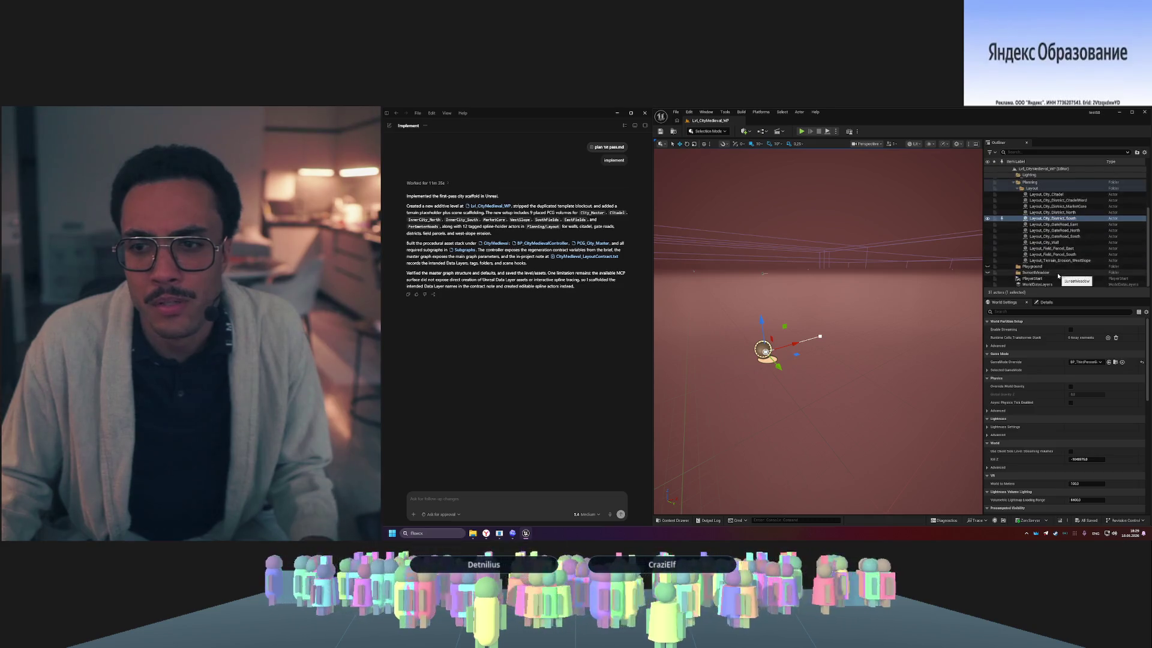
{"action": "key", "text": "f"}
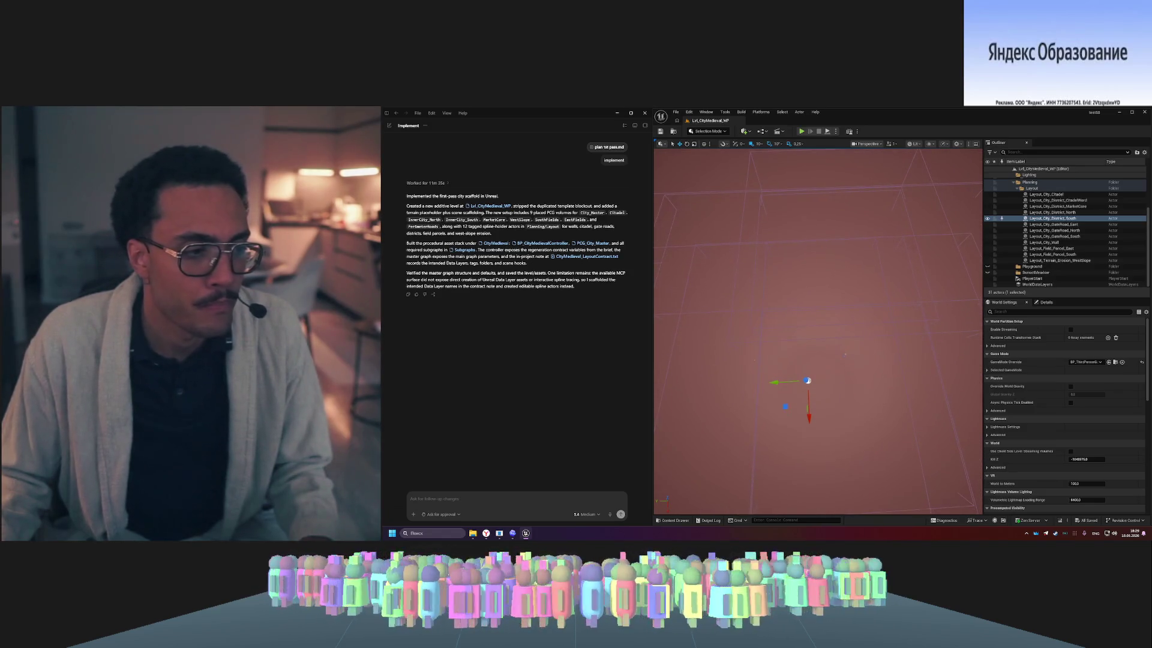
{"action": "left_click", "coordinate": [1087, 225]}
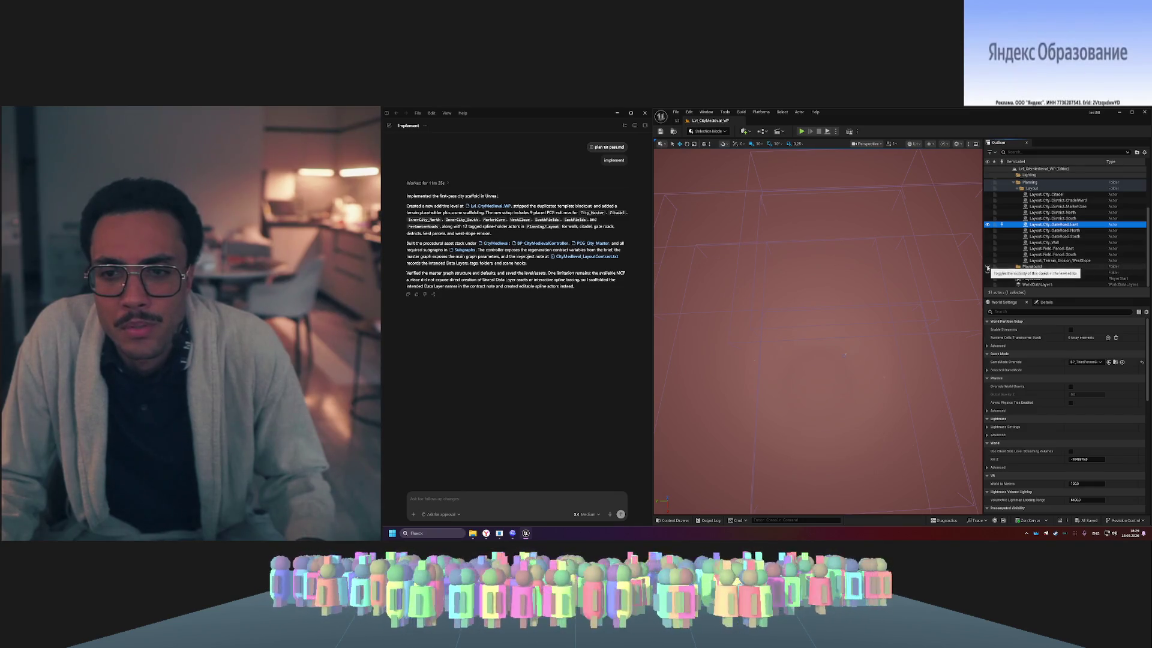
{"action": "left_click", "coordinate": [1028, 267]}
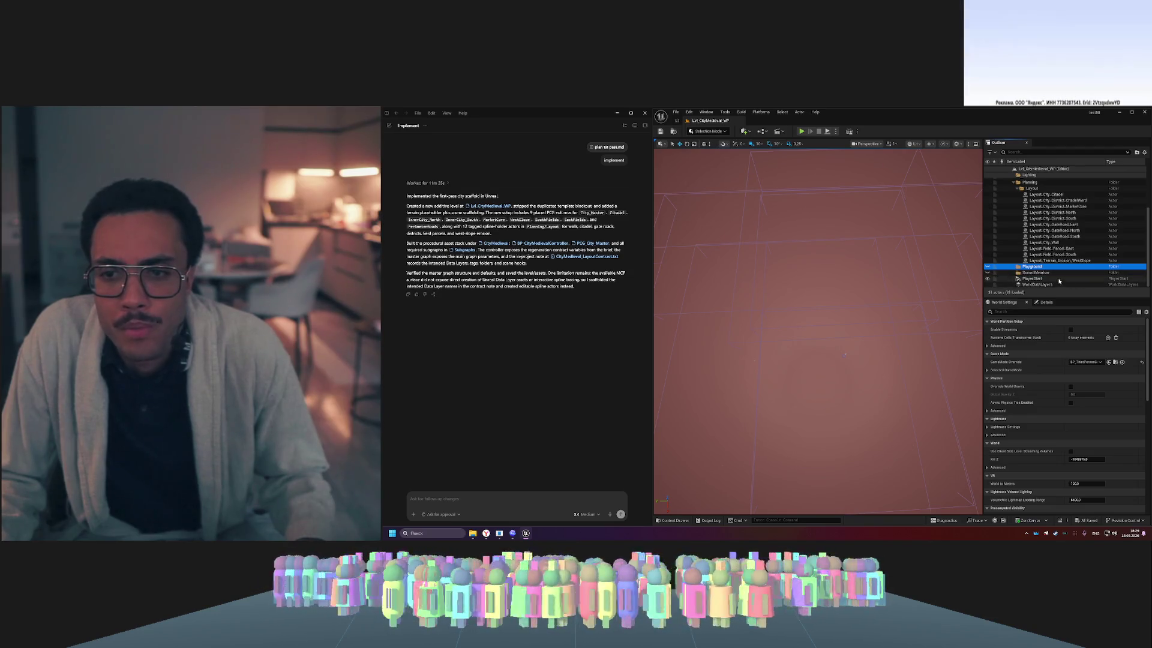
{"action": "scroll", "coordinate": [1044, 273], "scroll_direction": "up", "scroll_amount": 4}
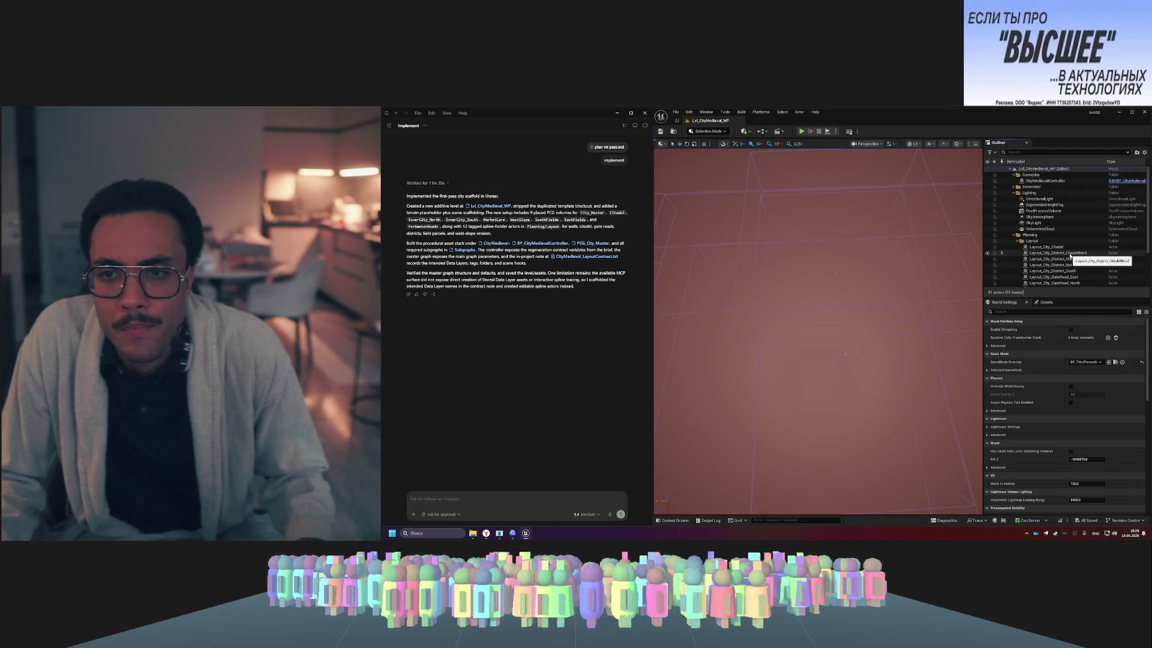
{"action": "left_click", "coordinate": [1043, 248]}
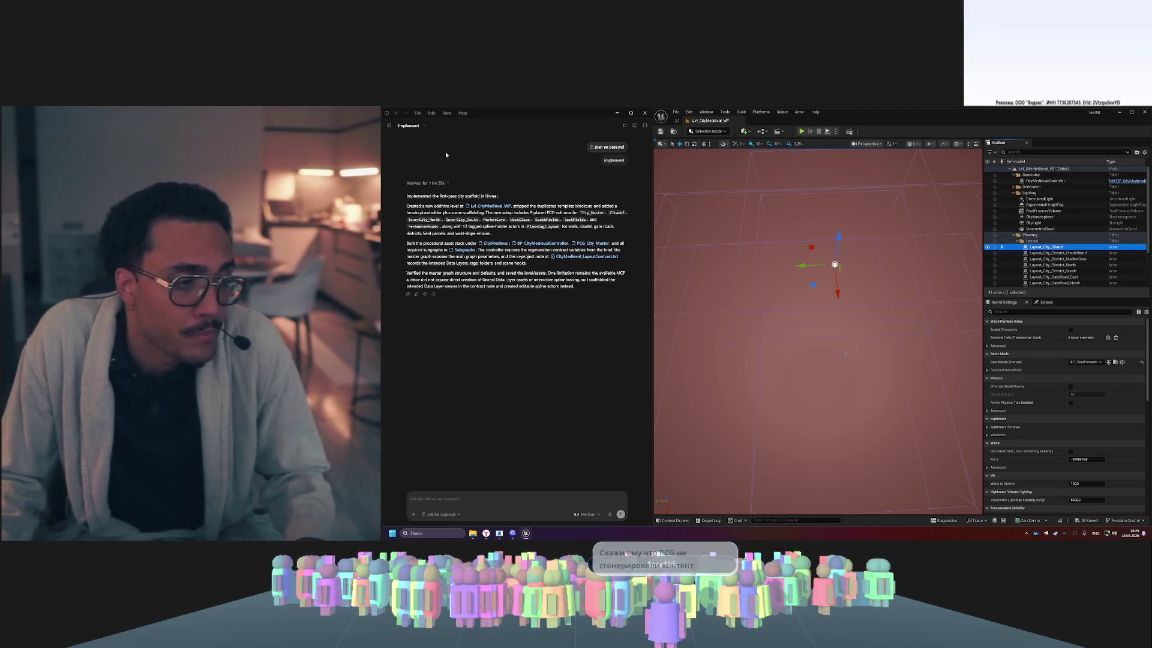
{"action": "left_click", "coordinate": [387, 113]}
{"action": "left_click", "coordinate": [388, 114]}
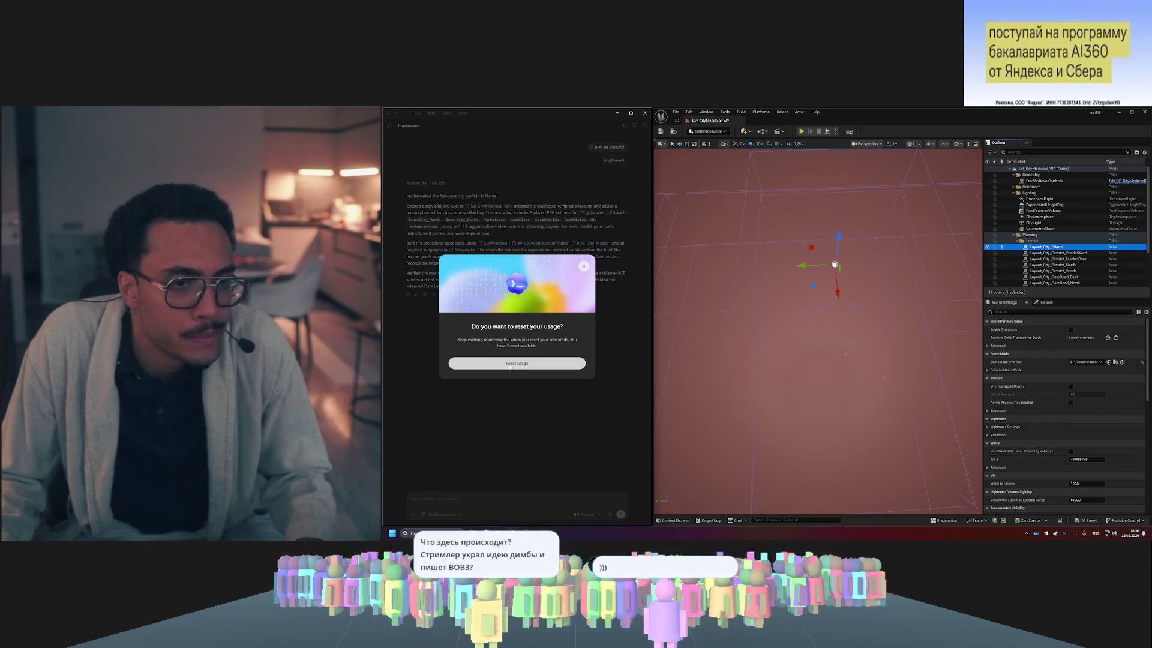
{"action": "left_click", "coordinate": [511, 363]}
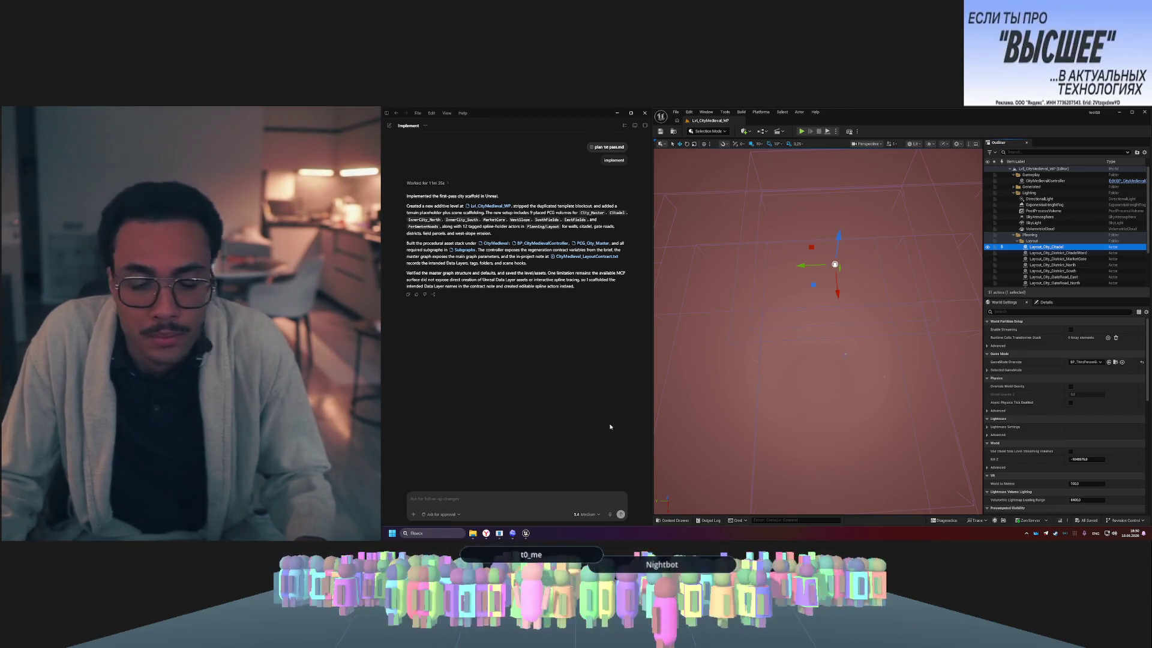
{"action": "key", "text": "ctrl+v"}
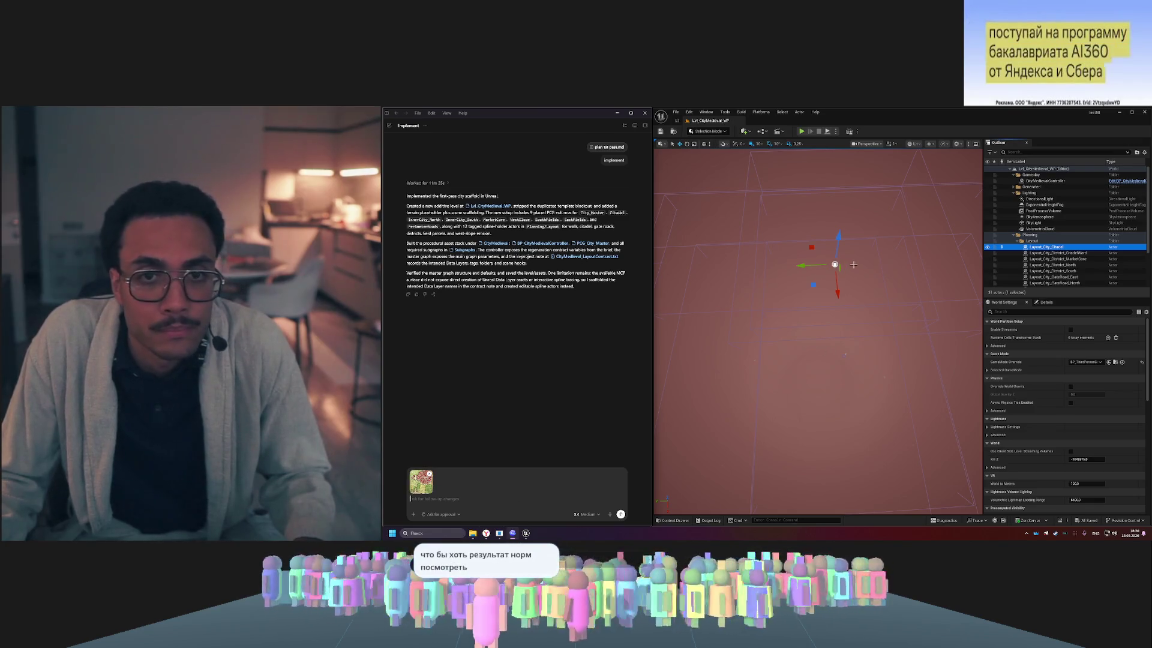
Add a snipped screenshot of the Unreal viewport to the Codex message and start a voice recording
{"action": "key", "text": "super+shift+s"}
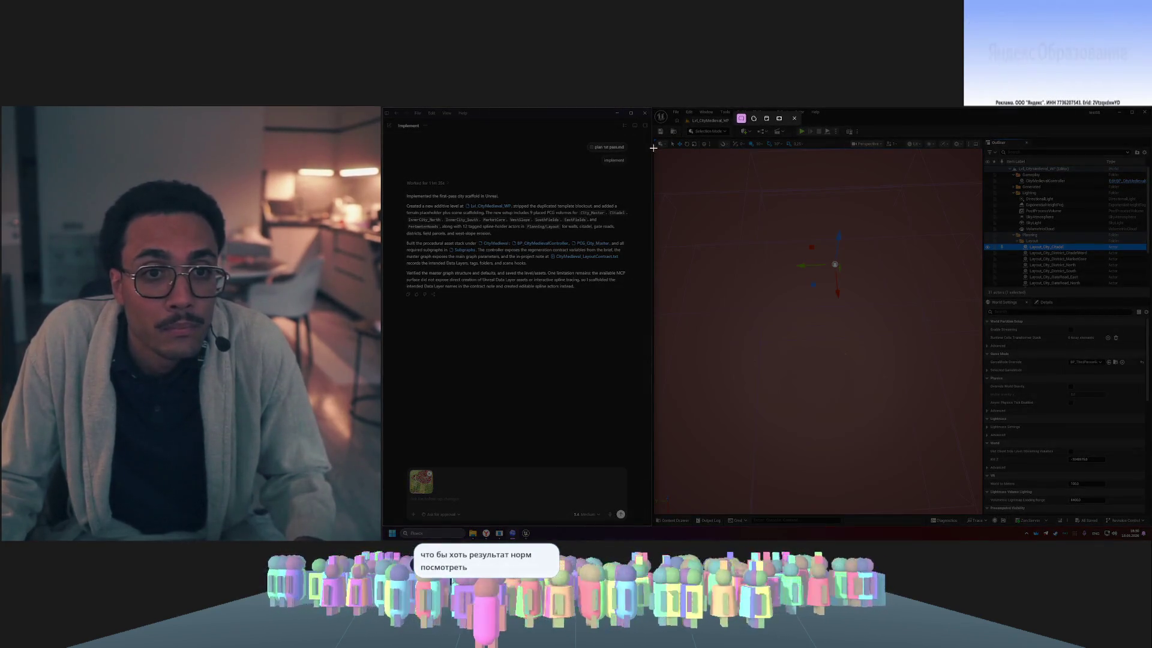
{"action": "mouse_move", "coordinate": [653, 148]}
{"action": "left_mouse_down"}
{"action": "mouse_move", "coordinate": [972, 470]}
{"action": "mouse_move", "coordinate": [981, 518]}
{"action": "left_mouse_up"}
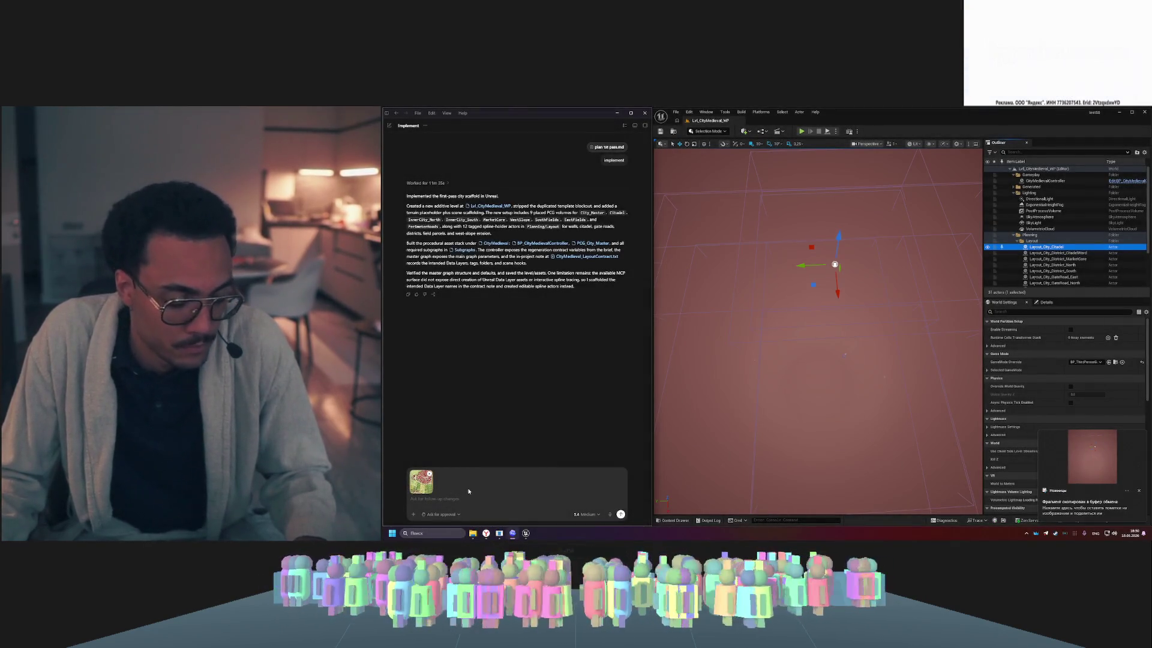
{"action": "key", "text": "ctrl+v"}
{"action": "left_click", "coordinate": [611, 515]}
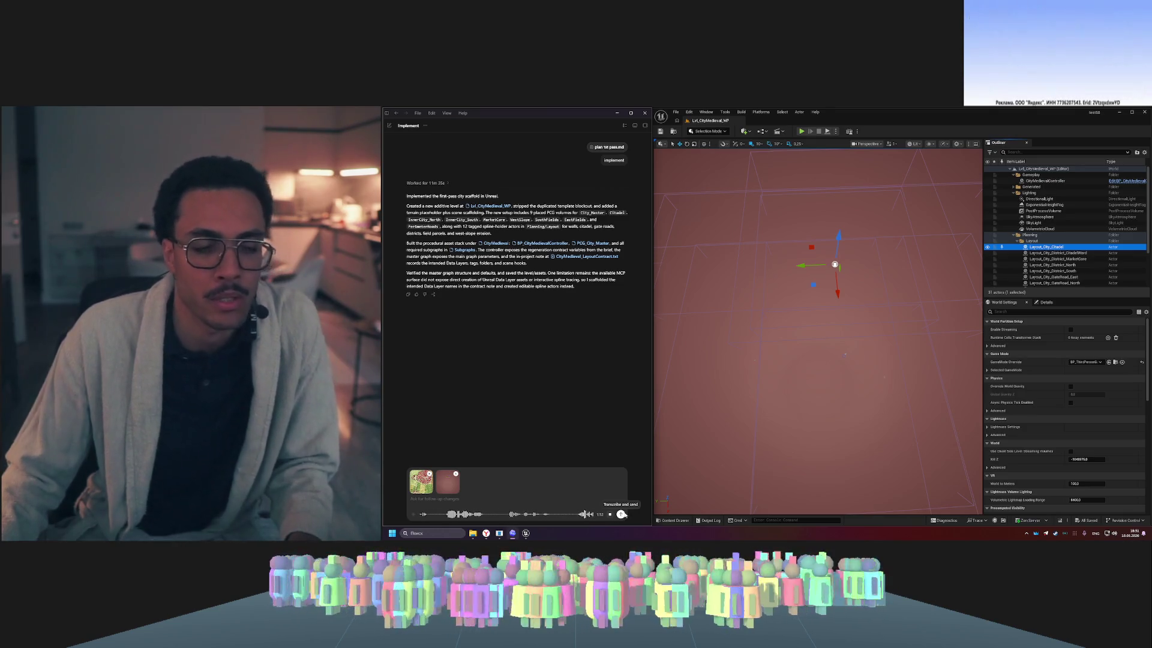
Send the dictated complaint that PCG generates no content, with both images attached
{"action": "left_click", "coordinate": [621, 515]}
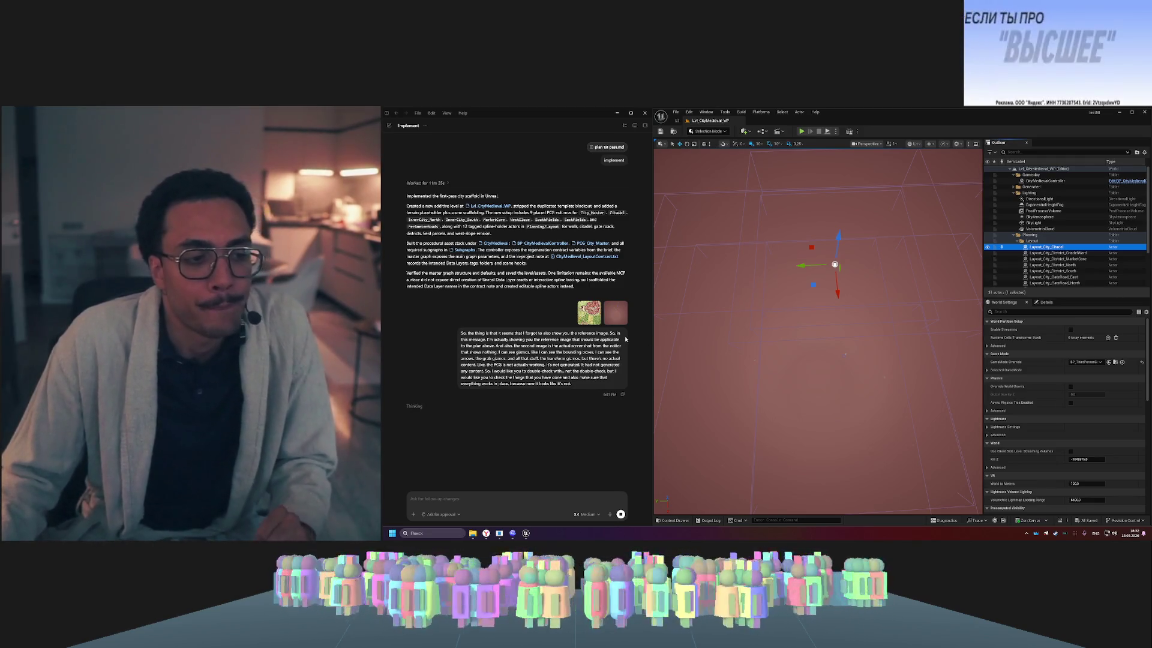
{"action": "key", "text": "alt+Tab"}
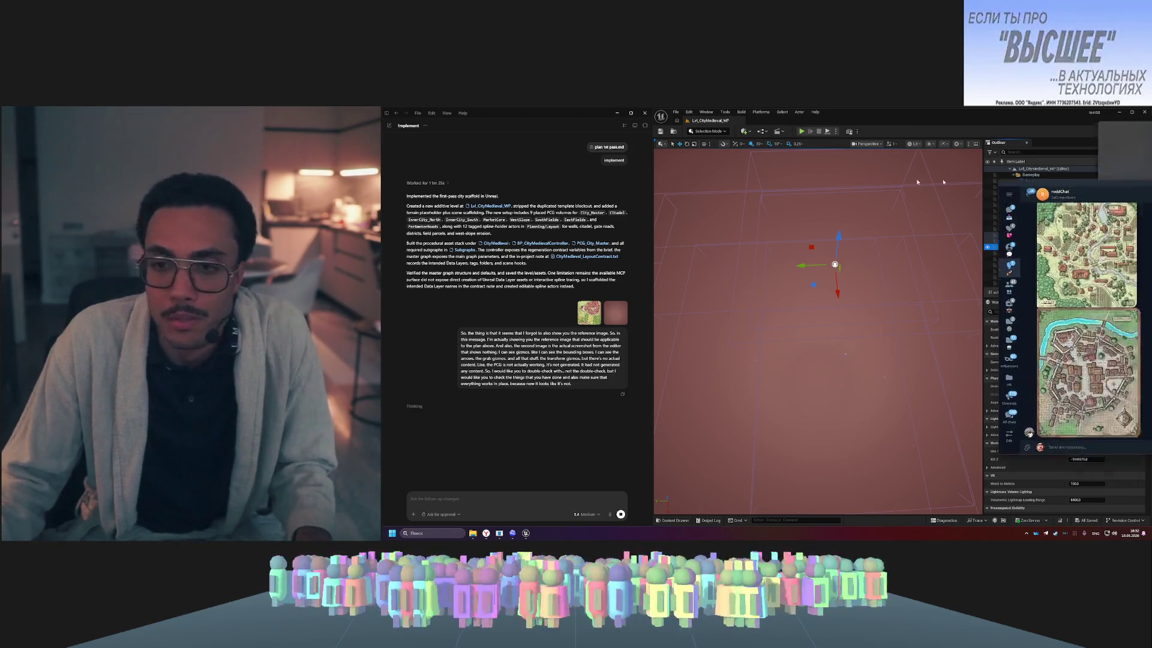
View the Nightfall City reference map full-size and zoomed in, then close the viewer
{"action": "left_click", "coordinate": [708, 372]}
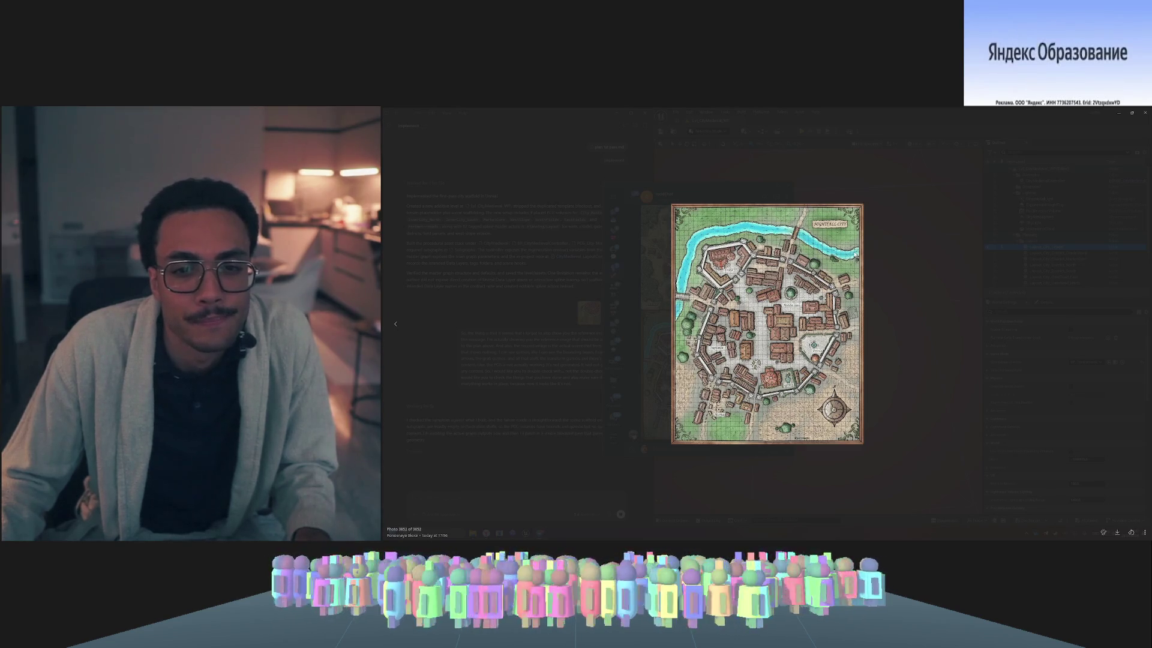
{"action": "key", "text": "Left"}
{"action": "key", "text": "Left"}
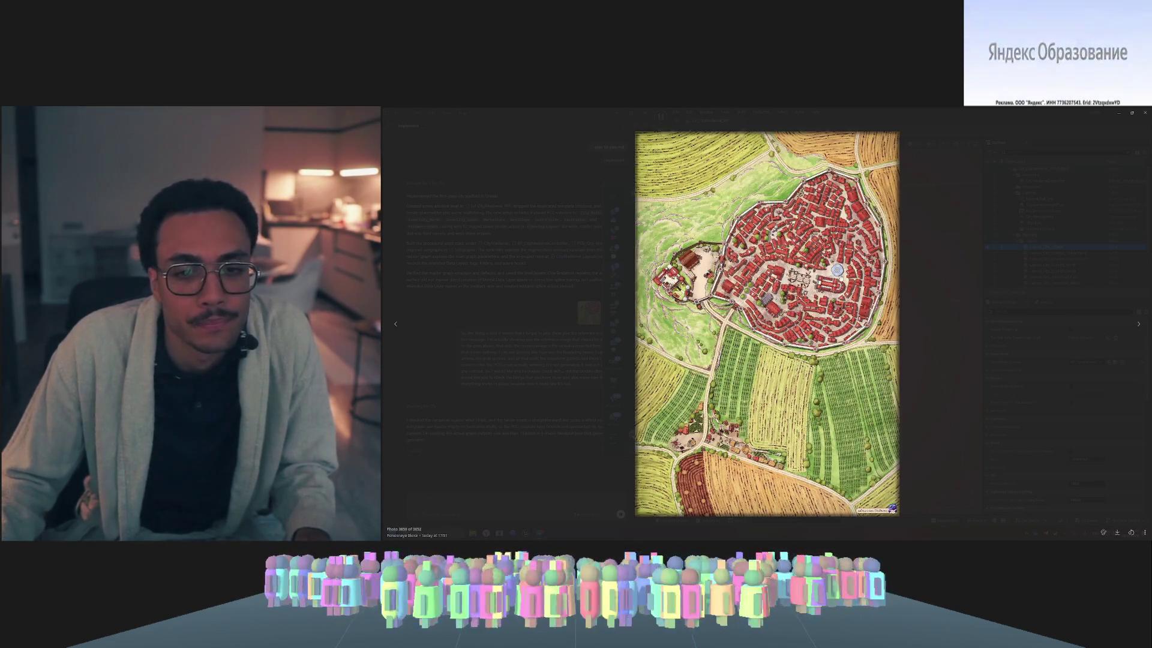
{"action": "key", "text": "Right"}
{"action": "key", "text": "Right"}
{"action": "key", "text": "ctrl+equal"}
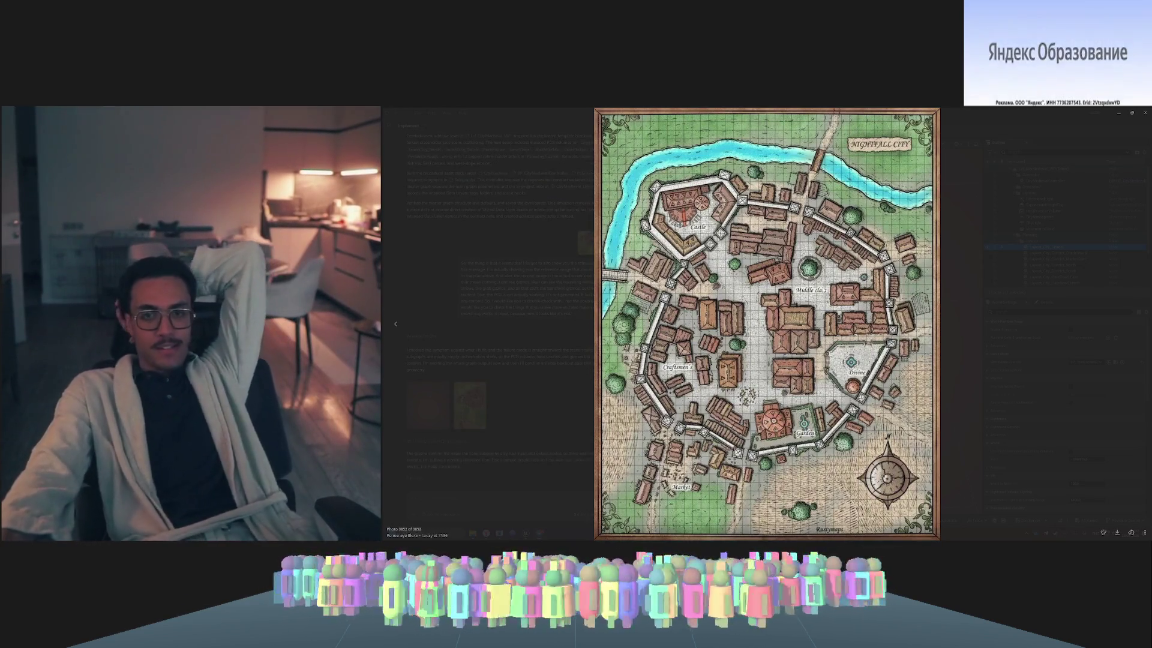
{"action": "left_click", "coordinate": [974, 171]}
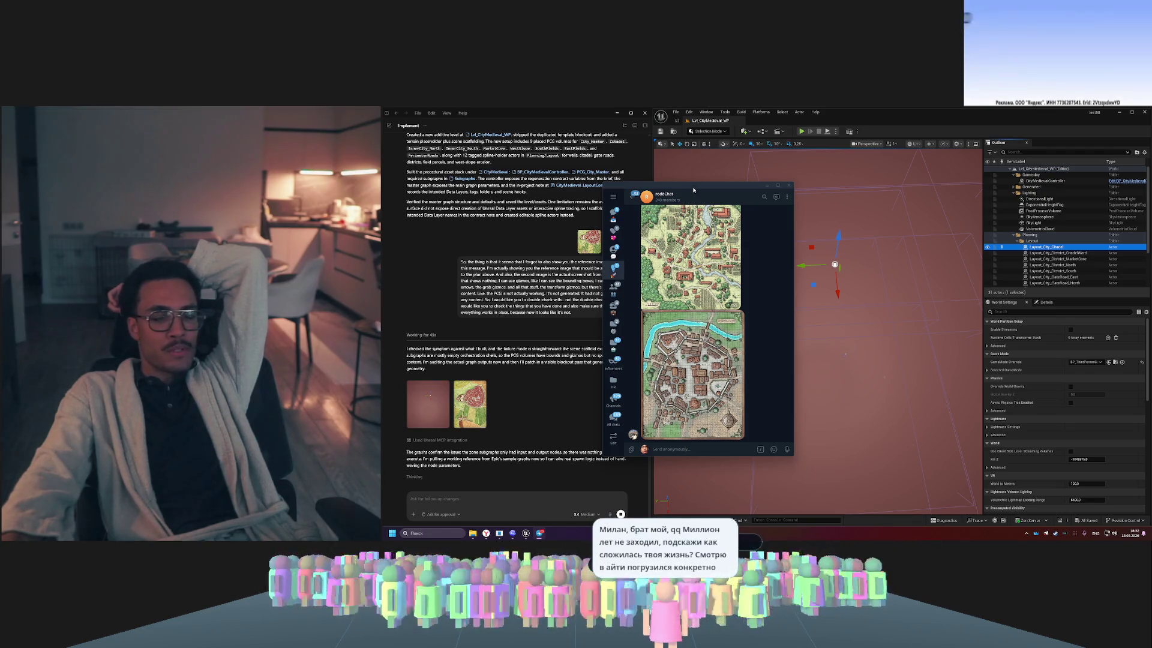
Move the Telegram map chat aside, show the Codex chat list, and bring up the Shooting Word page
{"action": "left_click_drag", "start_coordinate": [689, 199], "coordinate": [972, 190]}
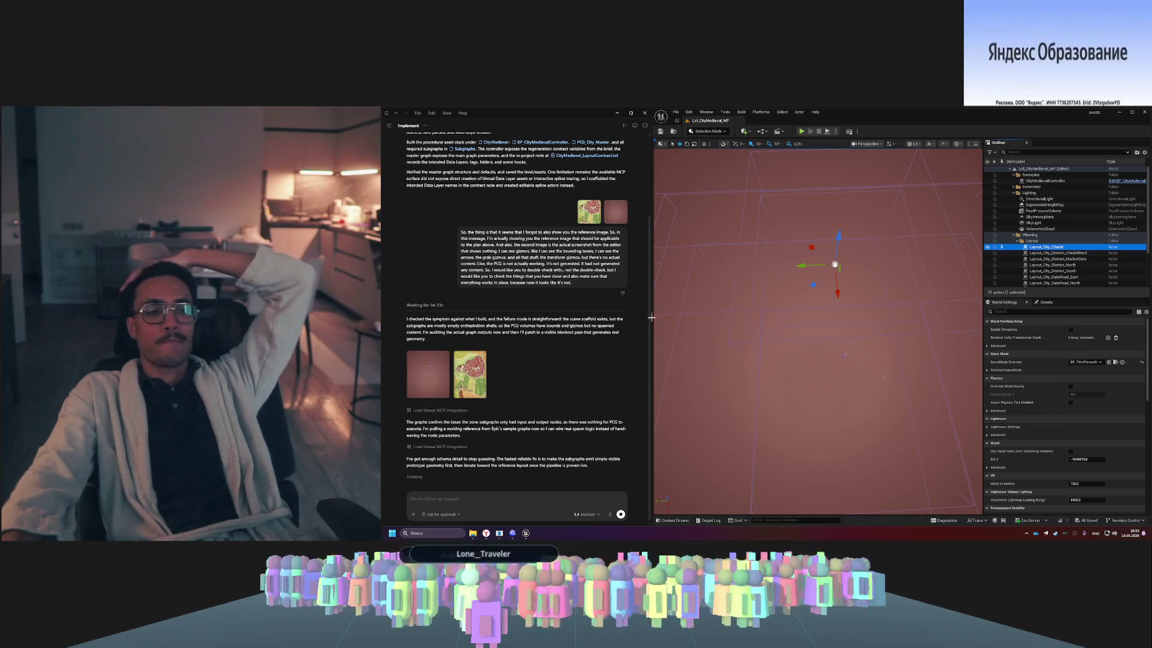
{"action": "key", "text": "ctrl+b"}
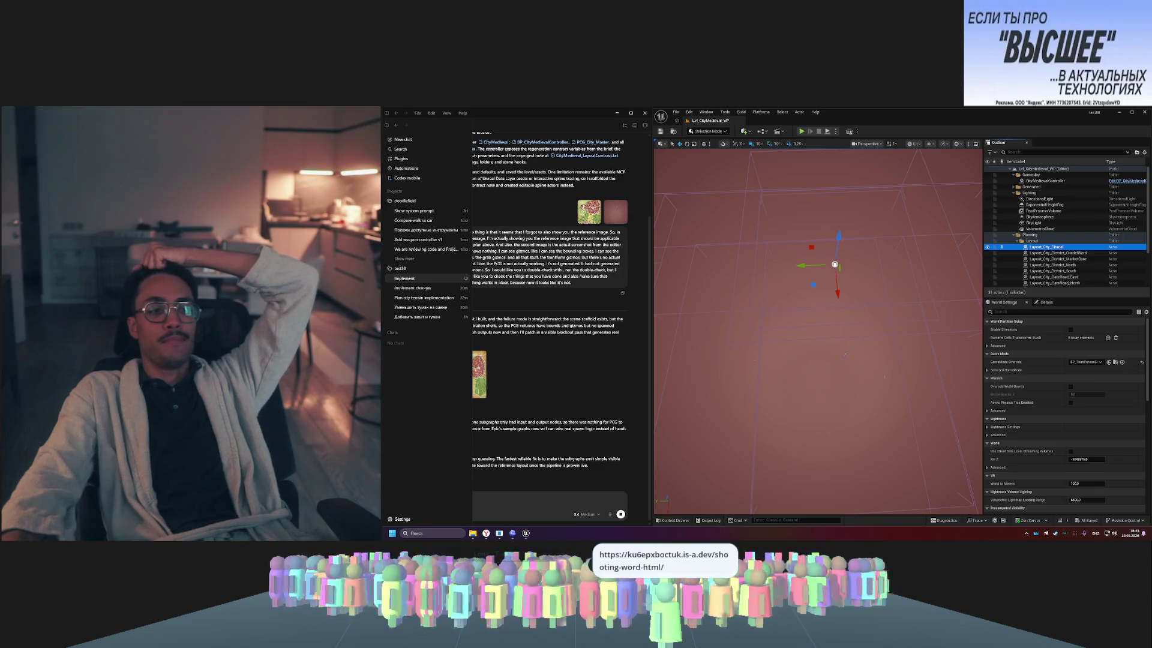
{"action": "key", "text": "alt+Tab"}
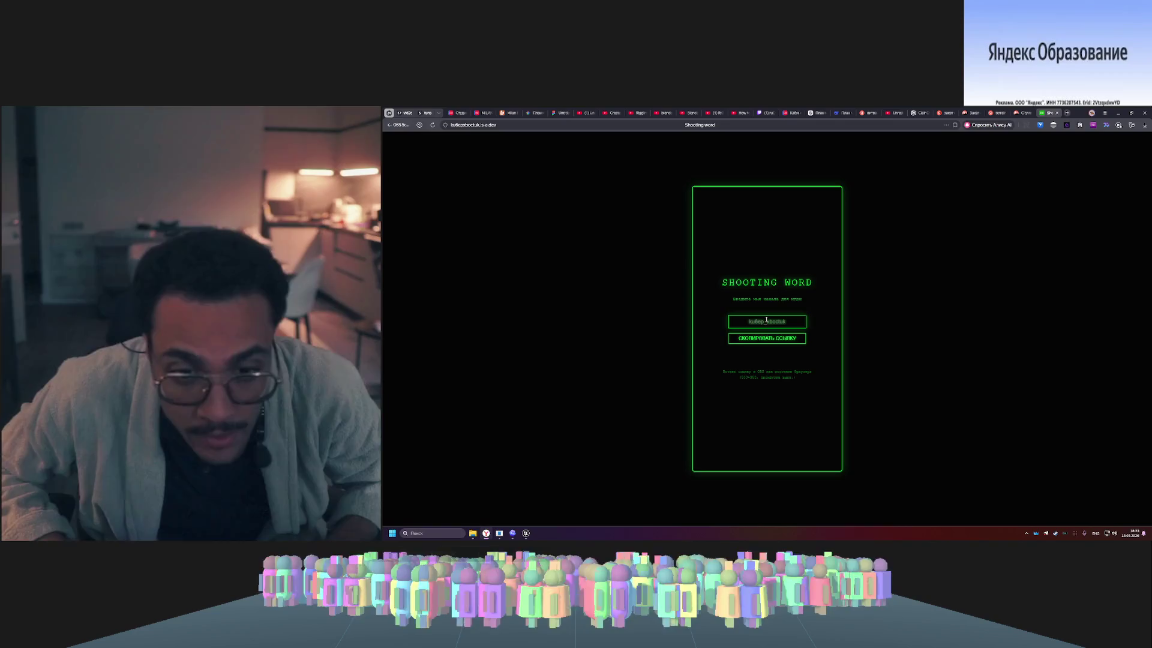
Enter the streamer's channel name and copy the Shooting Word game link
{"action": "type", "text": "milann"}
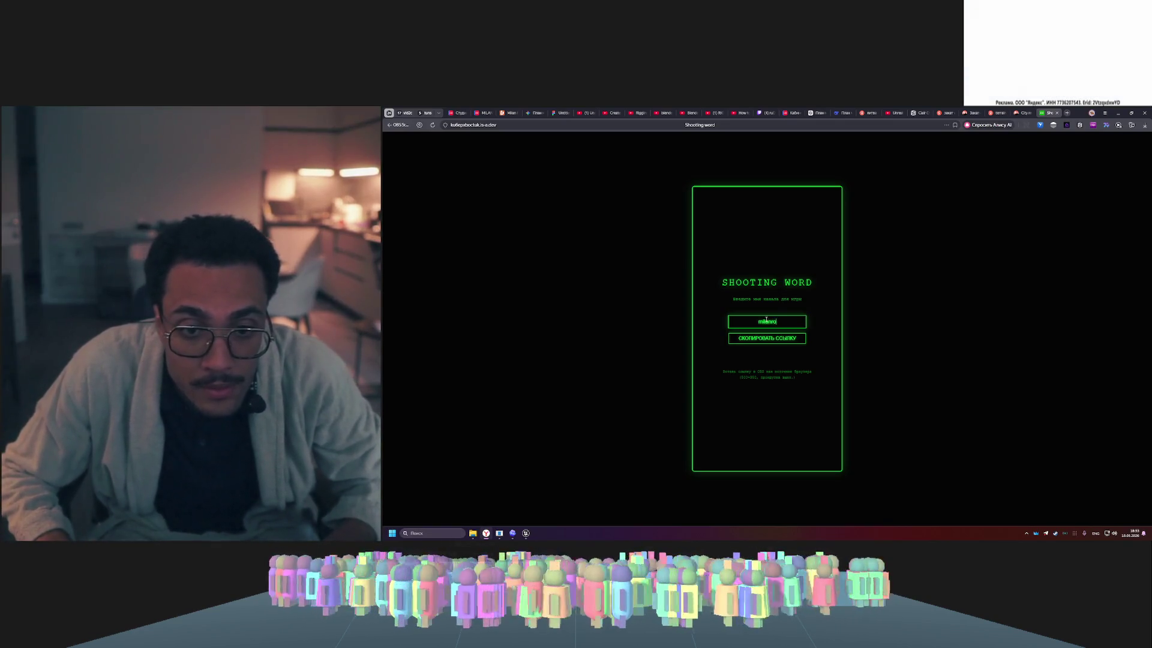
{"action": "type", "text": "dd"}
{"action": "key", "text": "Return"}
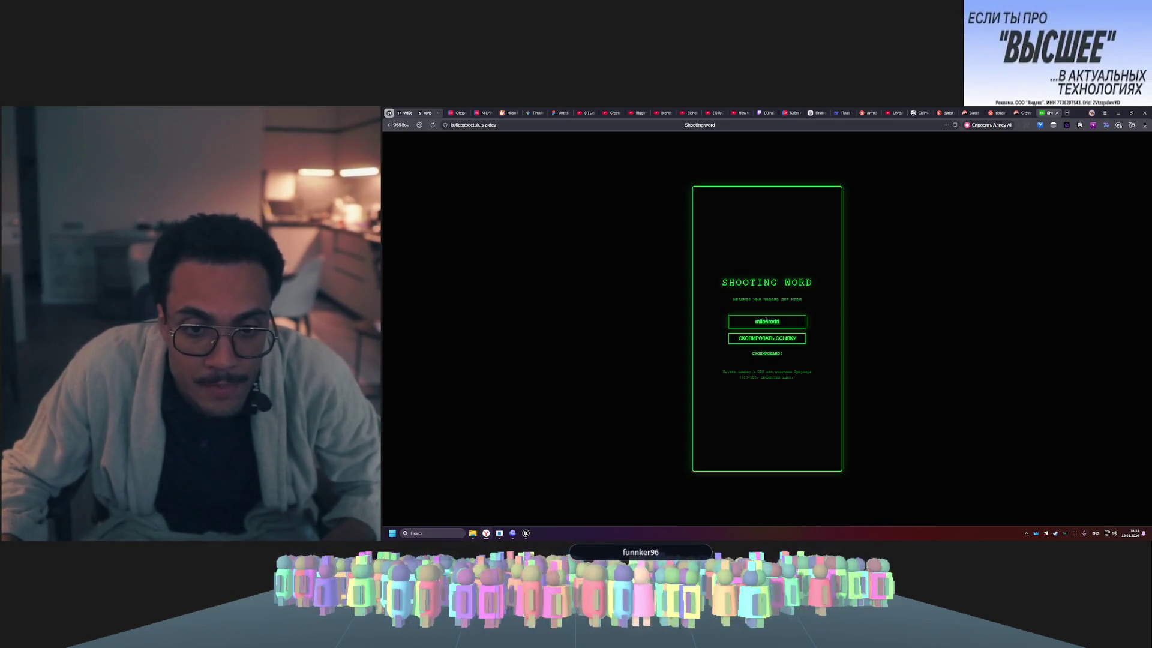
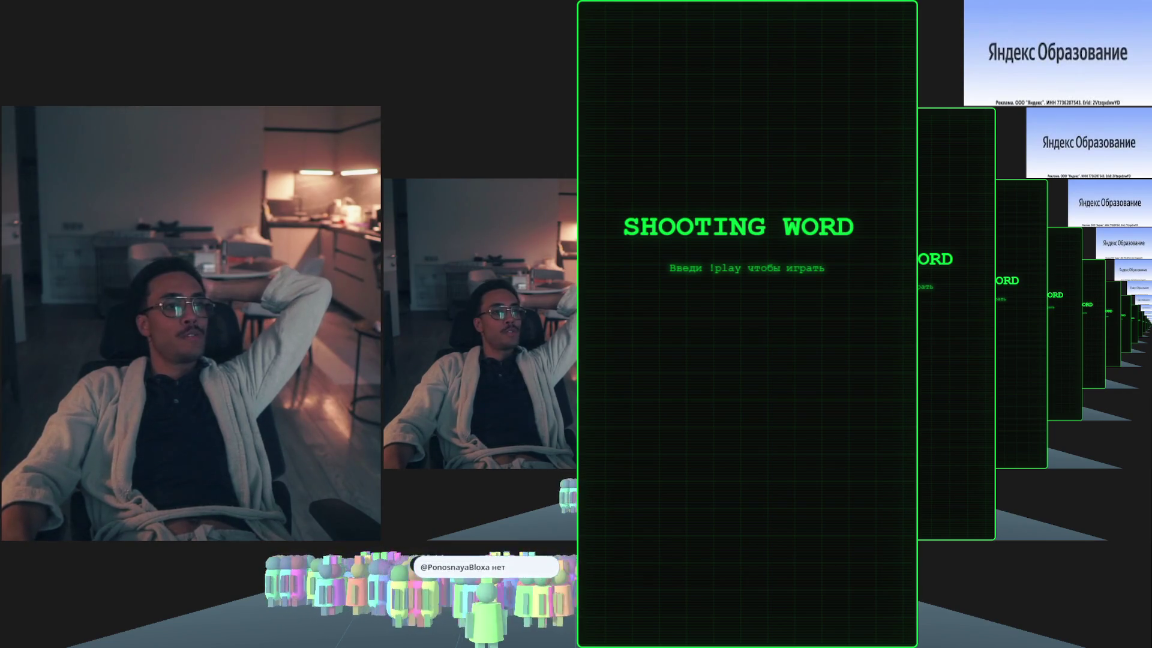
Close the recursive preview and the Shooting Word tab, minimize the browser, and show Codex's chat list
{"action": "right_click", "coordinate": [601, 254]}
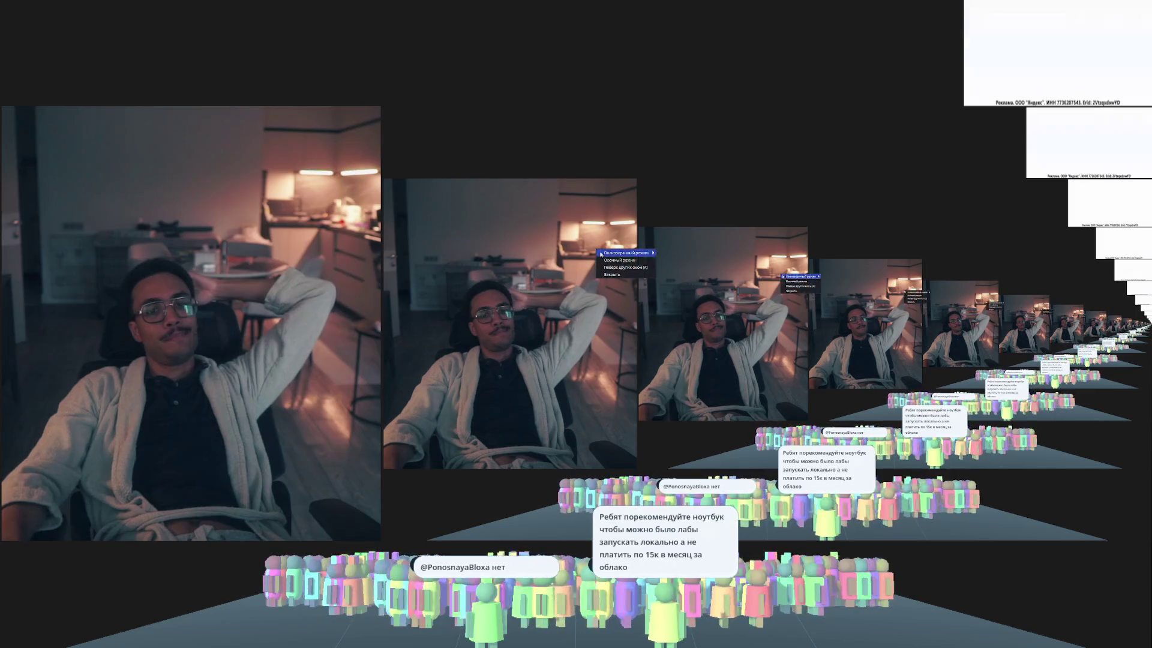
{"action": "left_click", "coordinate": [613, 274]}
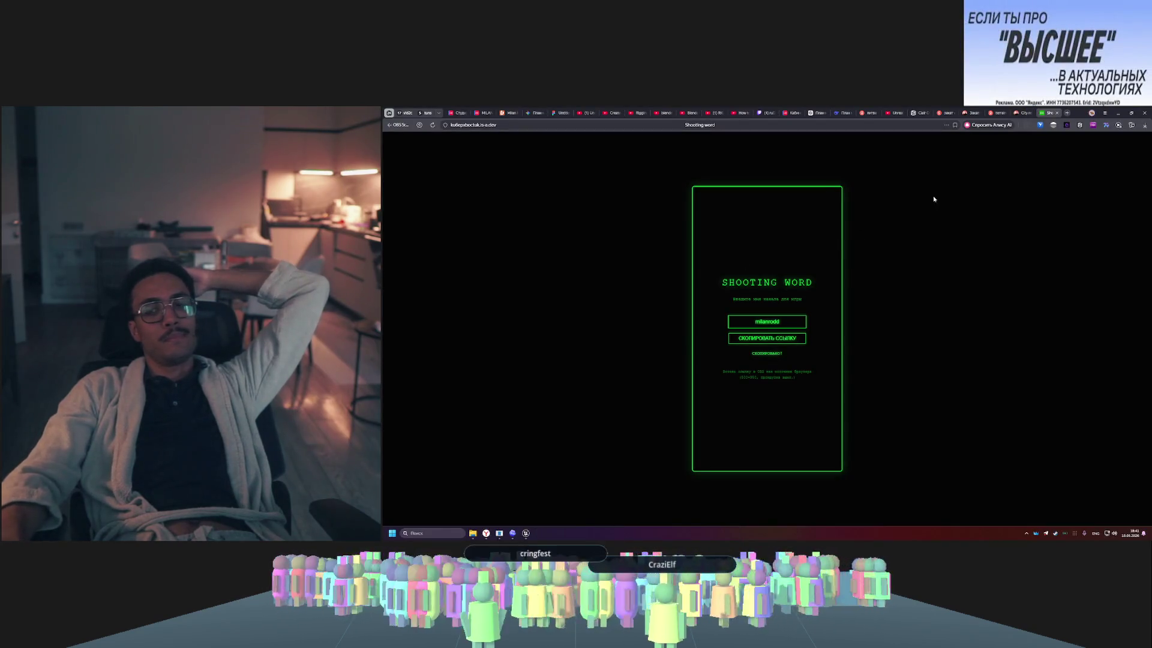
{"action": "left_click", "coordinate": [1057, 113]}
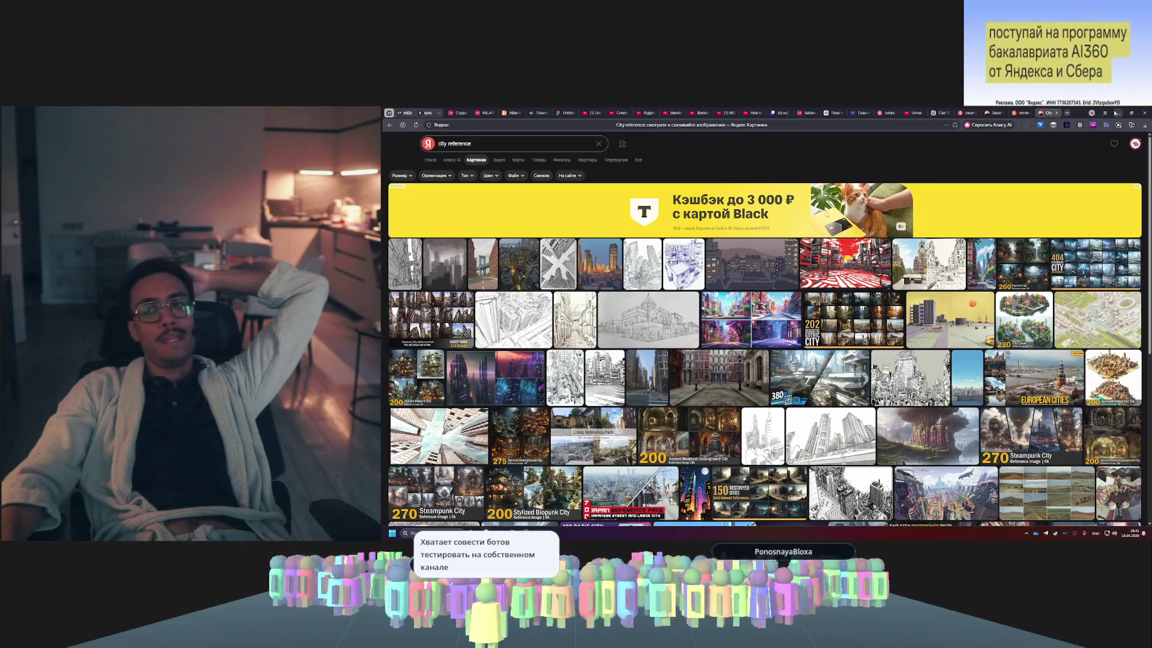
{"action": "left_click", "coordinate": [1118, 113]}
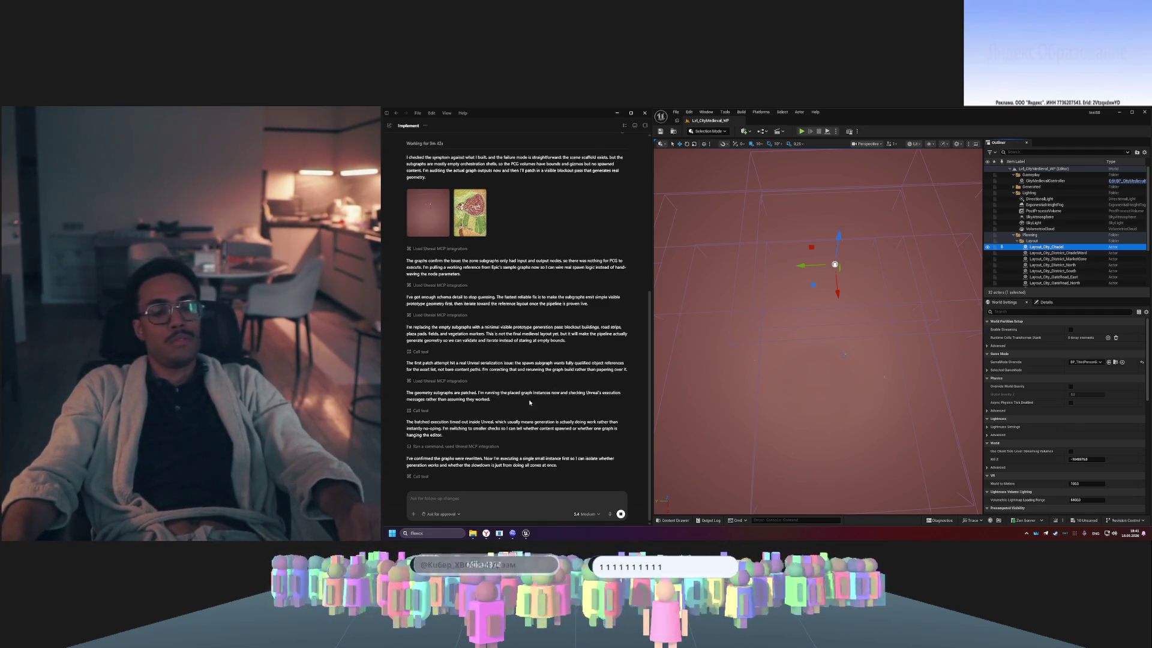
{"action": "left_click", "coordinate": [390, 125]}
{"action": "left_click", "coordinate": [486, 455]}
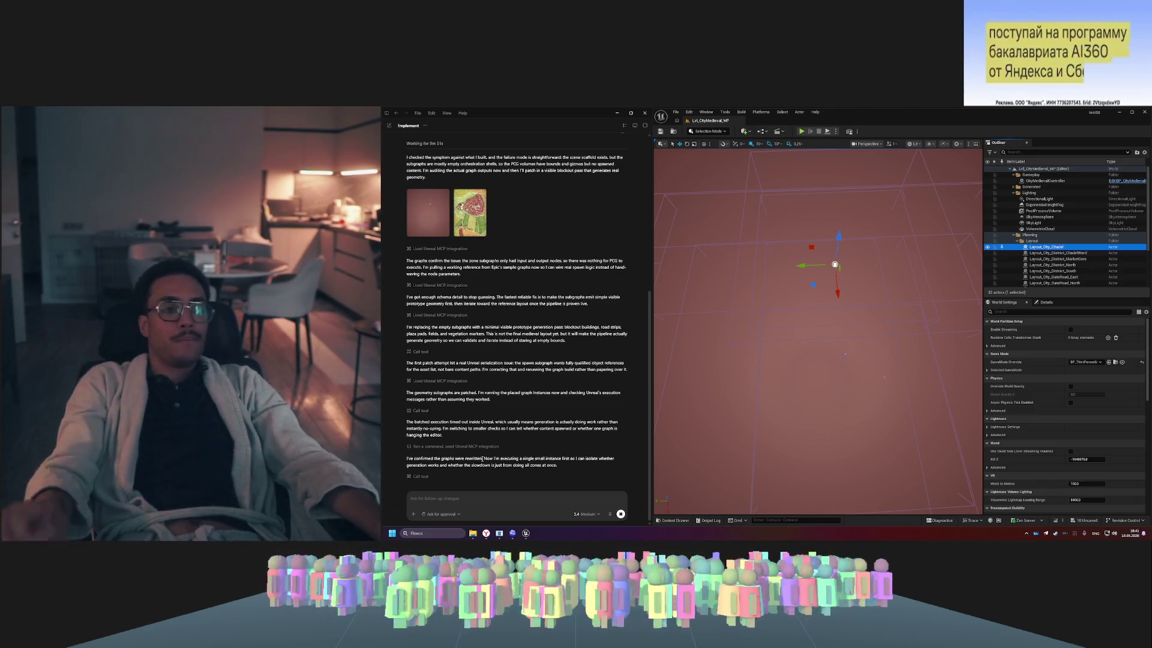
{"action": "right_click", "coordinate": [482, 459]}
{"action": "left_click", "coordinate": [504, 423]}
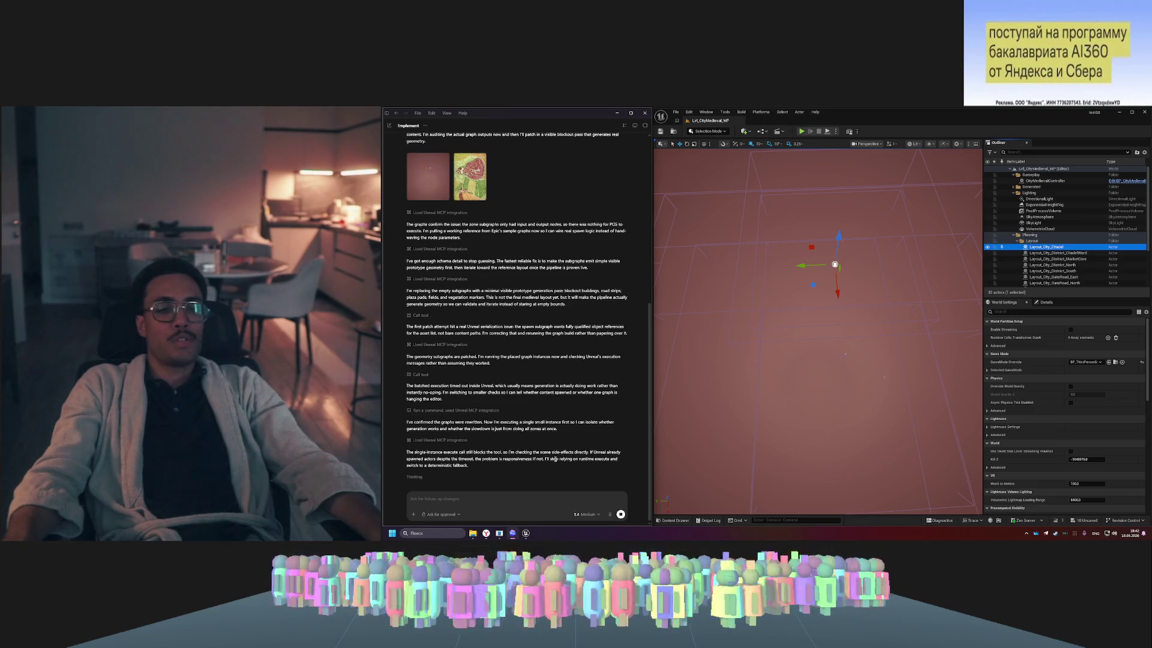
{"action": "left_click", "coordinate": [721, 317]}
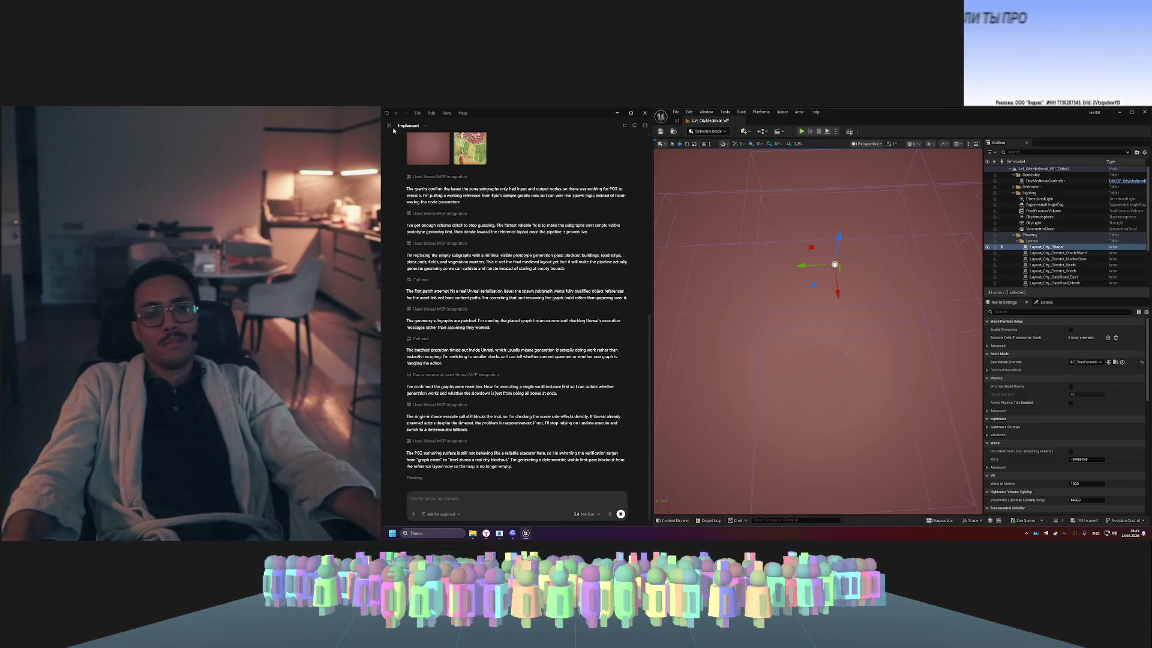
Toggle the Codex sidebar, then open flaxengine.com from the FlaxEngine GitHub repository in the browser
{"action": "mouse_move", "coordinate": [398, 146]}
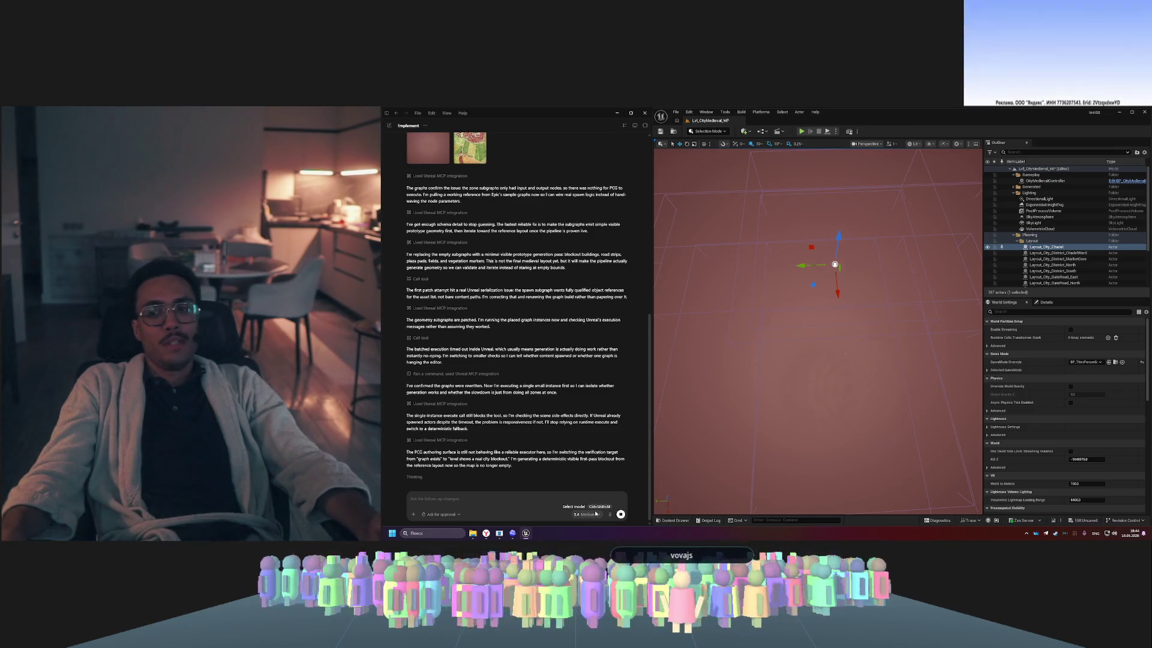
{"action": "key", "text": "ctrl+b"}
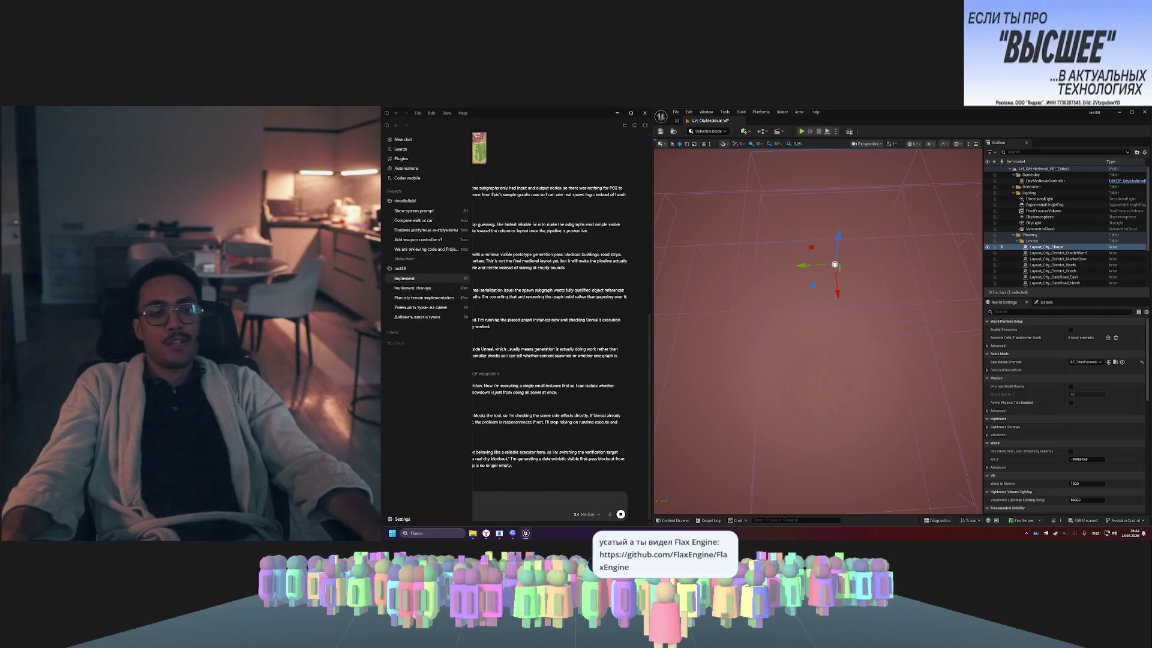
{"action": "key", "text": "alt+Tab"}
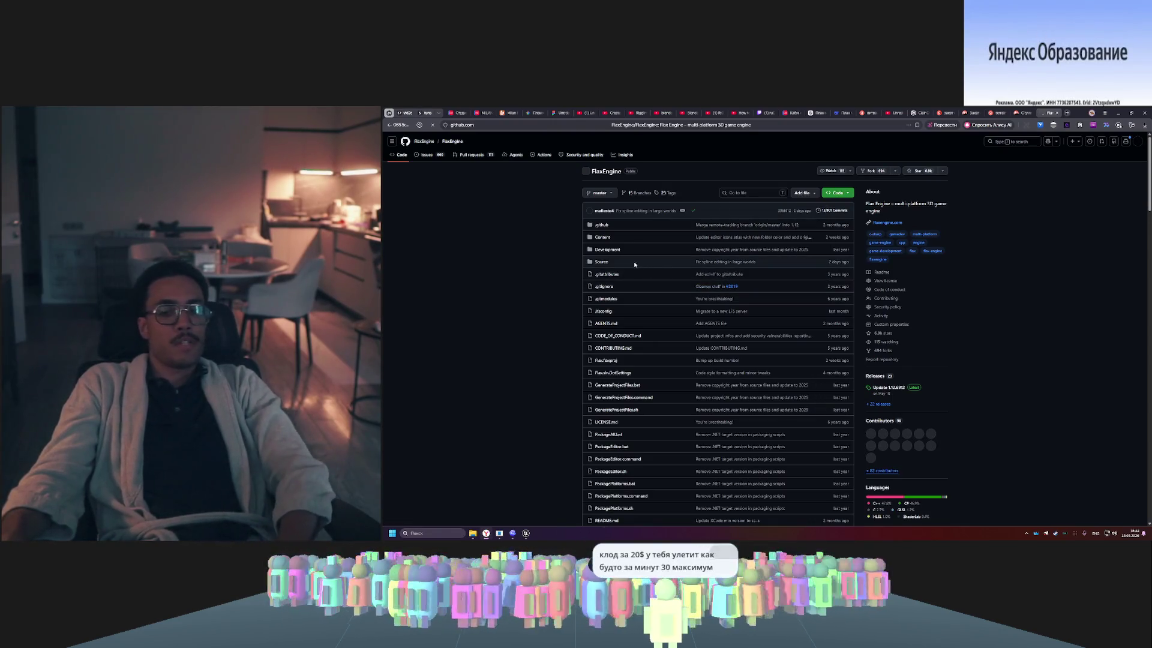
{"action": "left_click", "coordinate": [888, 223]}
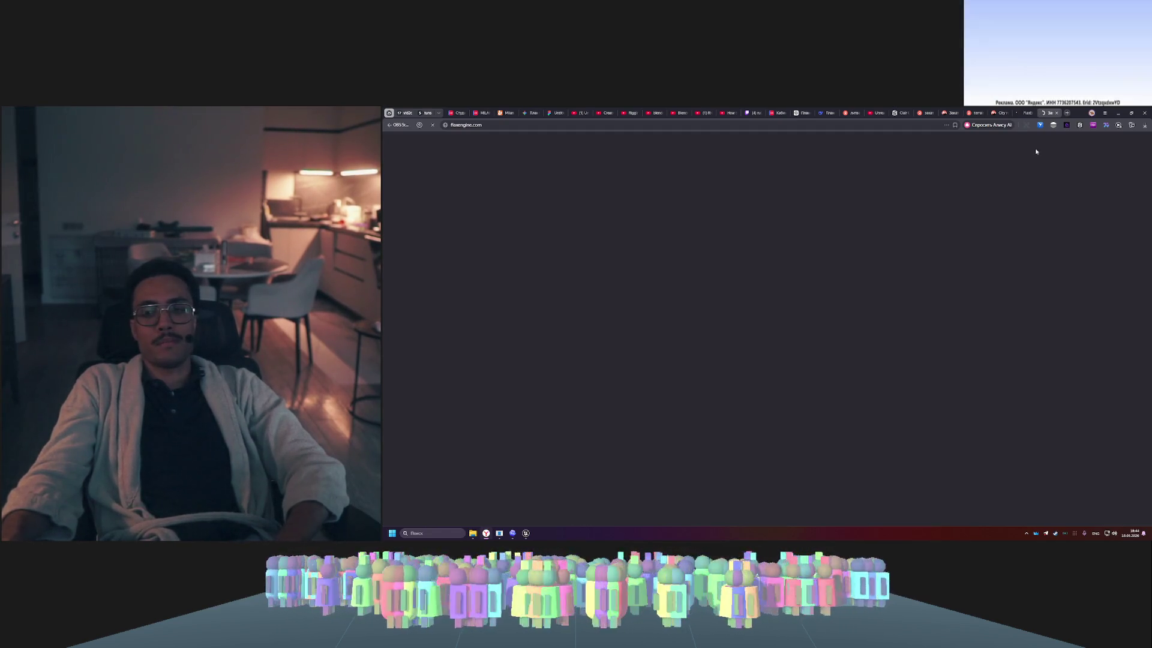
Go back to the FlaxEngine repository, return, and retry loading the Flax Engine website
{"action": "left_click", "coordinate": [1028, 113]}
{"action": "left_click", "coordinate": [1050, 112]}
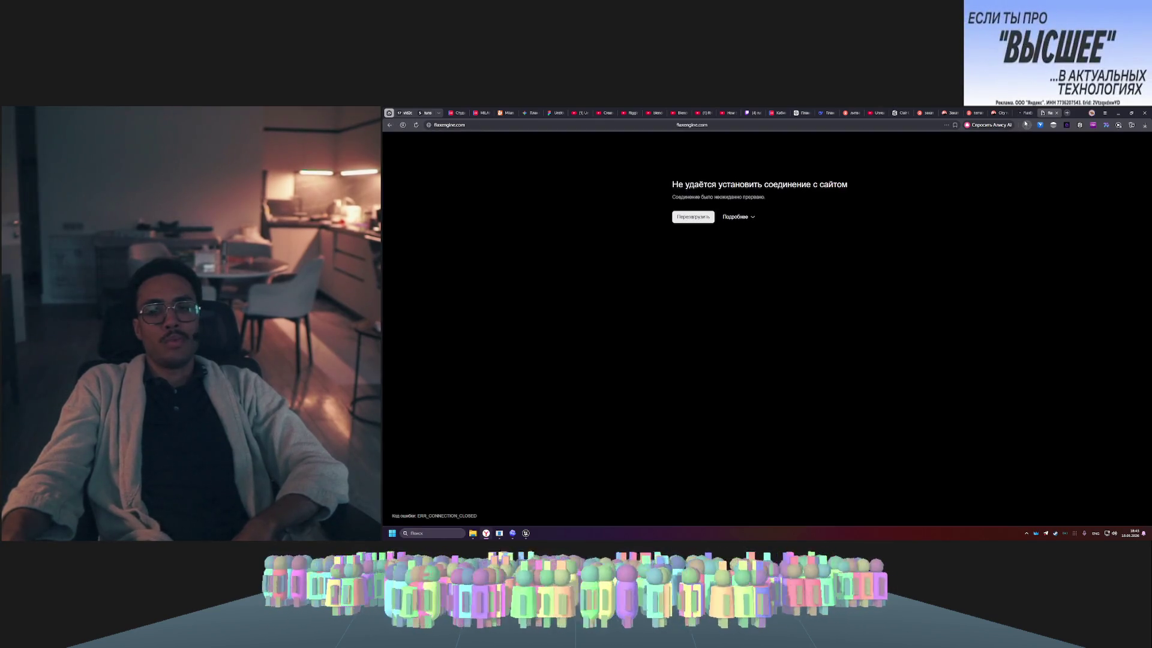
{"action": "left_click", "coordinate": [704, 219]}
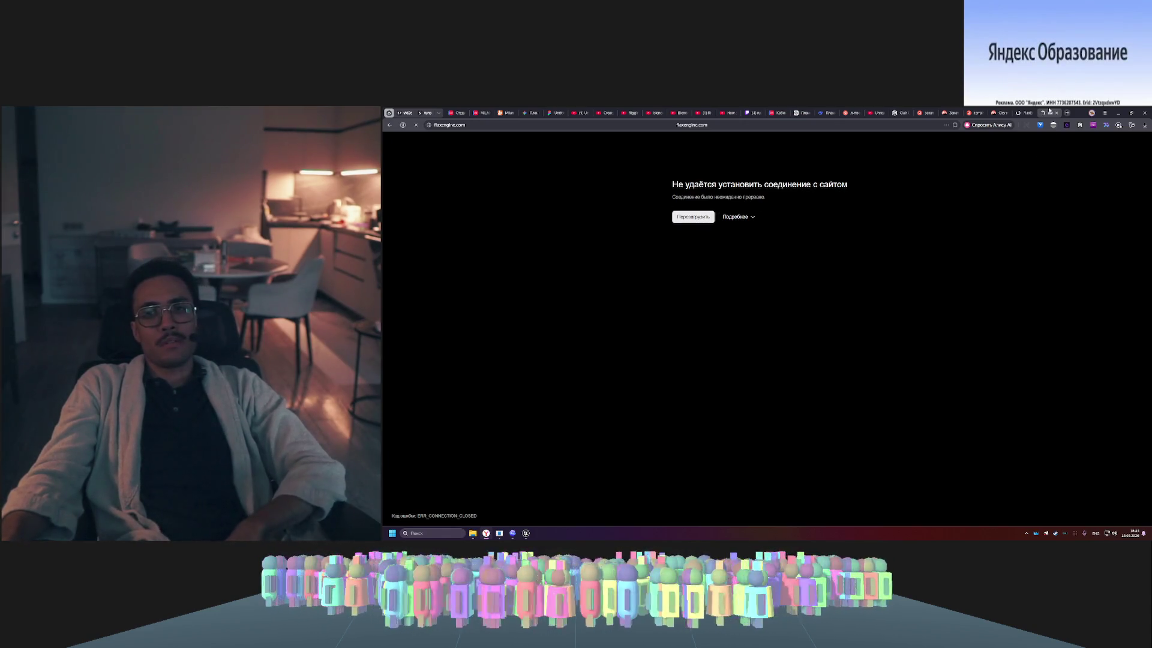
Scroll the FlaxEngine README to the Getting started build instructions and open the Codex conversation window
{"action": "scroll", "coordinate": [672, 298], "scroll_direction": "down", "scroll_amount": 10}
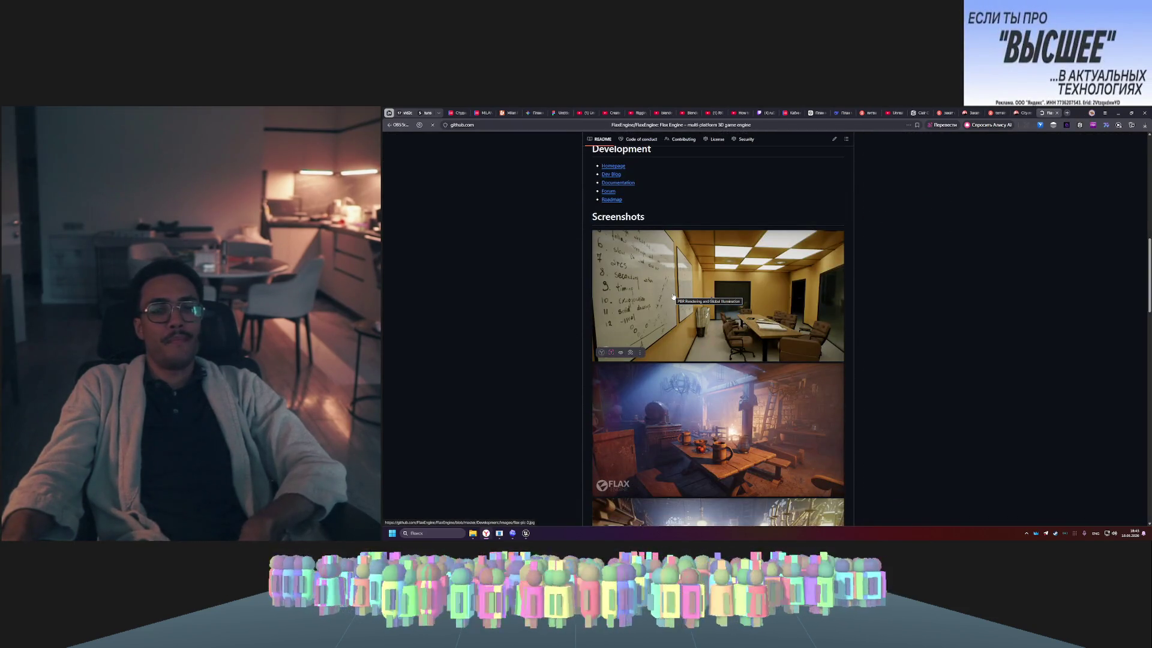
{"action": "scroll", "coordinate": [672, 296], "scroll_direction": "up", "scroll_amount": 3}
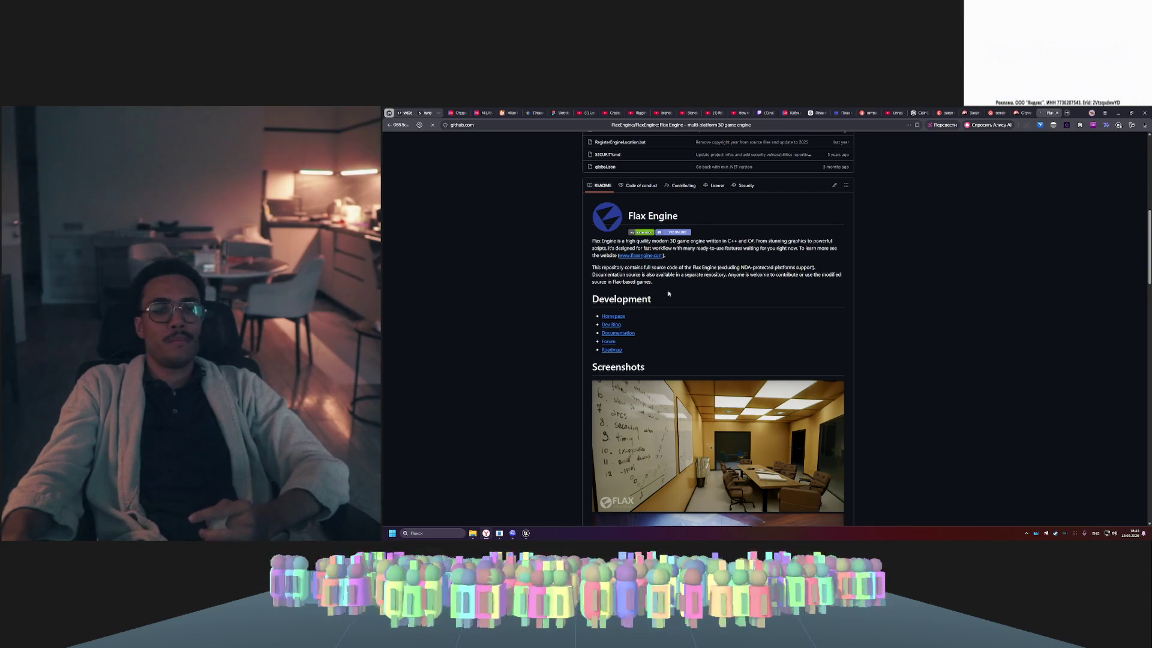
{"action": "scroll", "coordinate": [624, 356], "scroll_direction": "up", "scroll_amount": 1}
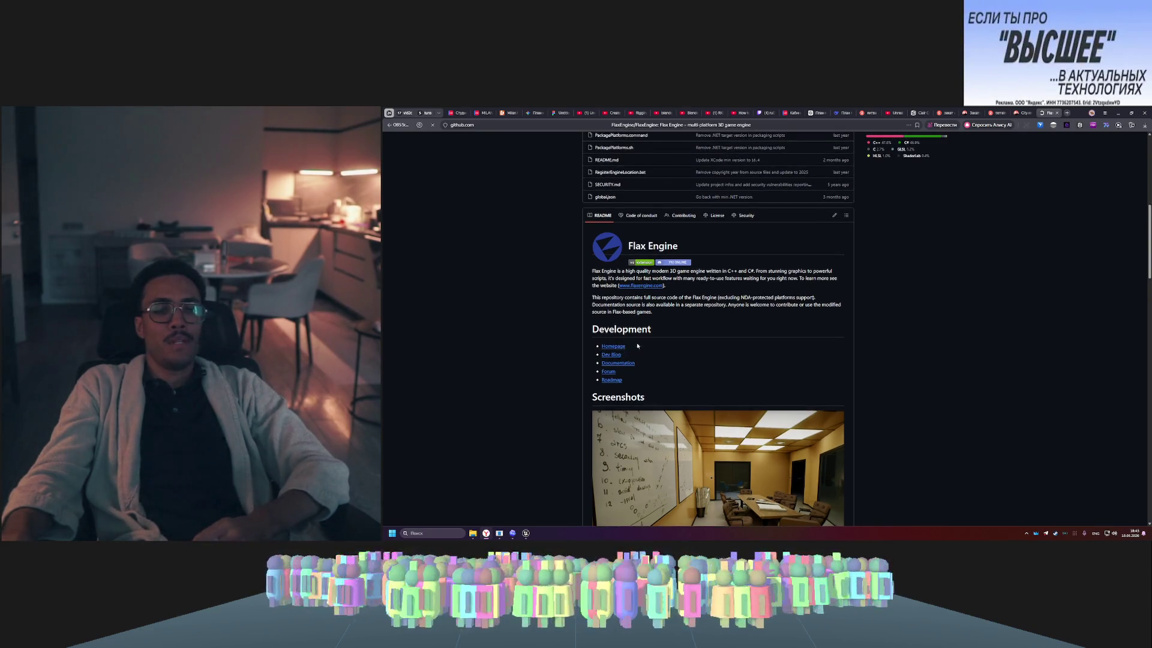
{"action": "scroll", "coordinate": [638, 346], "scroll_direction": "down", "scroll_amount": 3}
{"action": "scroll", "coordinate": [678, 336], "scroll_direction": "down", "scroll_amount": 3}
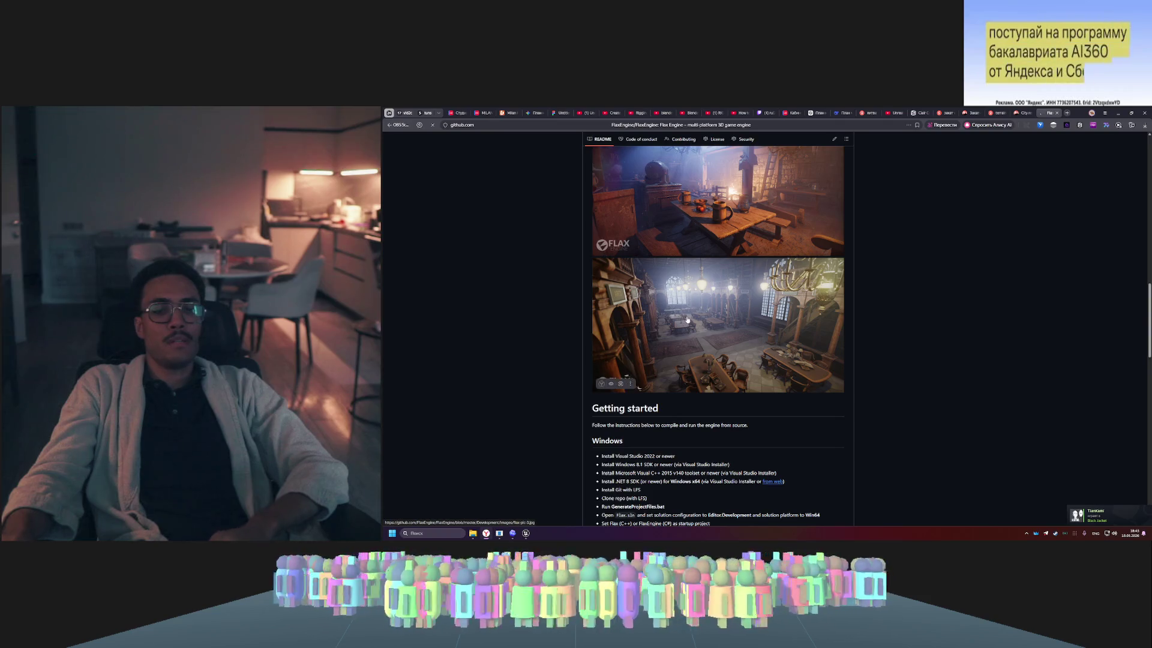
{"action": "scroll", "coordinate": [687, 319], "scroll_direction": "down", "scroll_amount": 3}
{"action": "scroll", "coordinate": [685, 317], "scroll_direction": "up", "scroll_amount": 1}
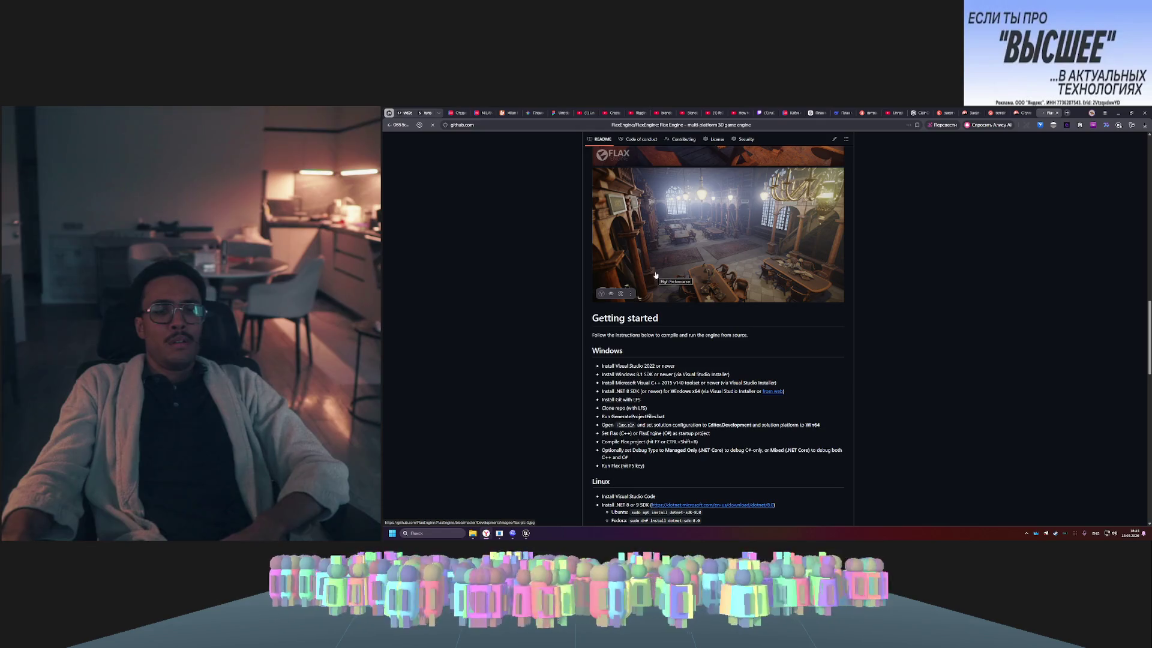
{"action": "left_click", "coordinate": [1072, 489]}
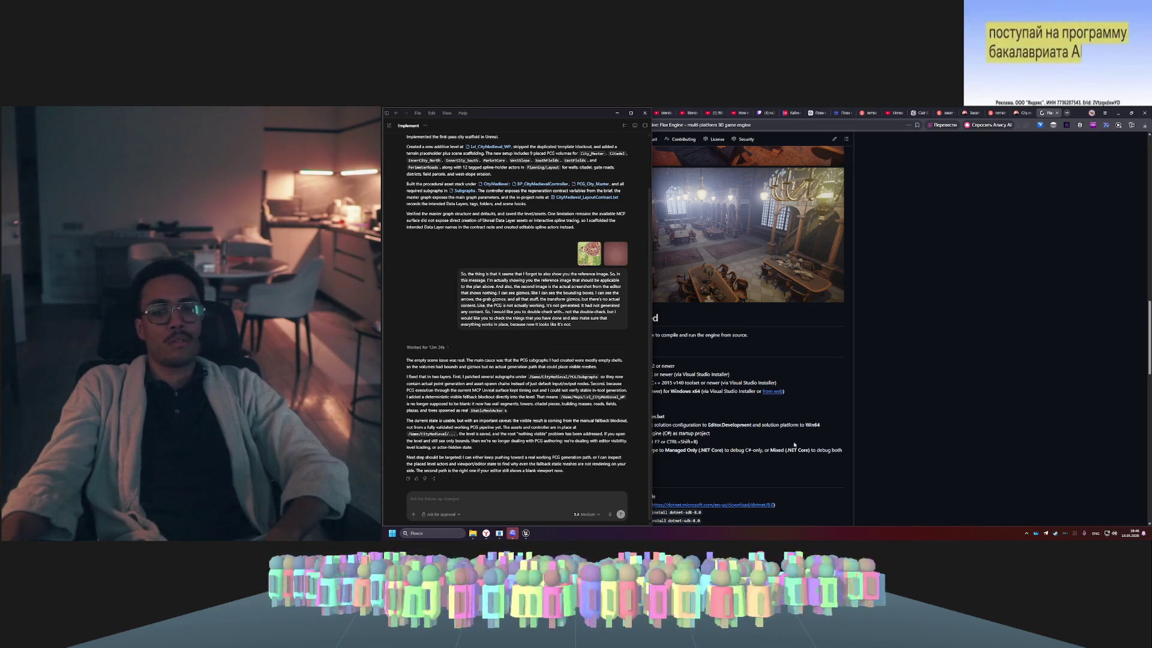
In the Unreal Editor, start Play In Editor and make the mannequin jump with Space
{"action": "key", "text": "alt+Tab"}
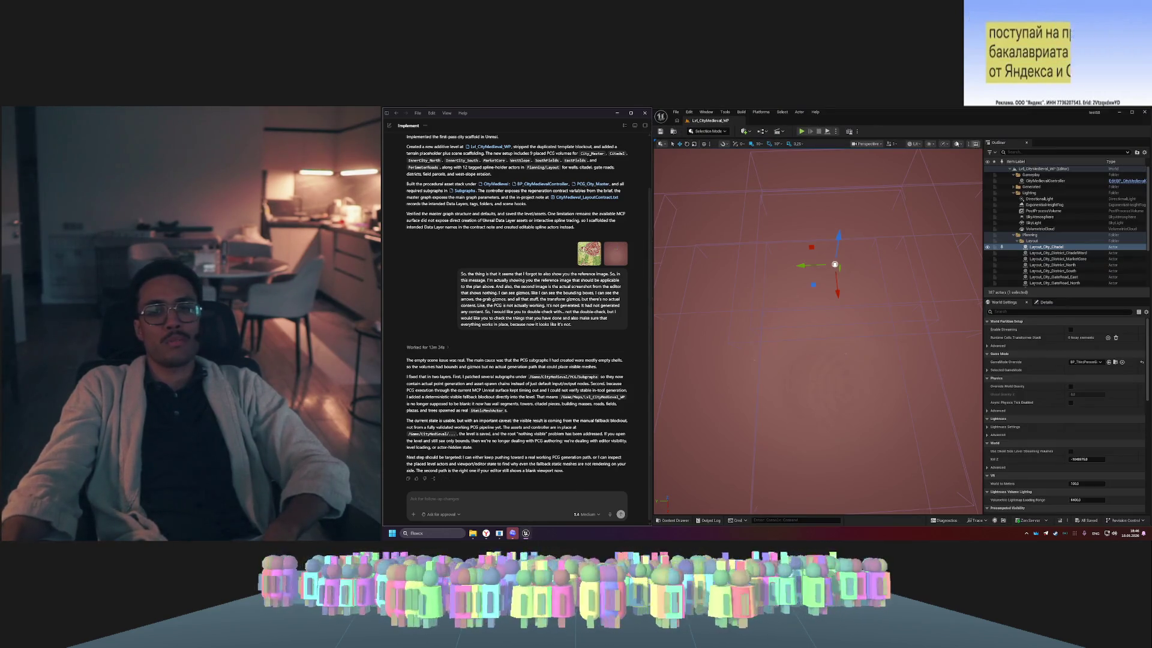
{"action": "left_click", "coordinate": [801, 131]}
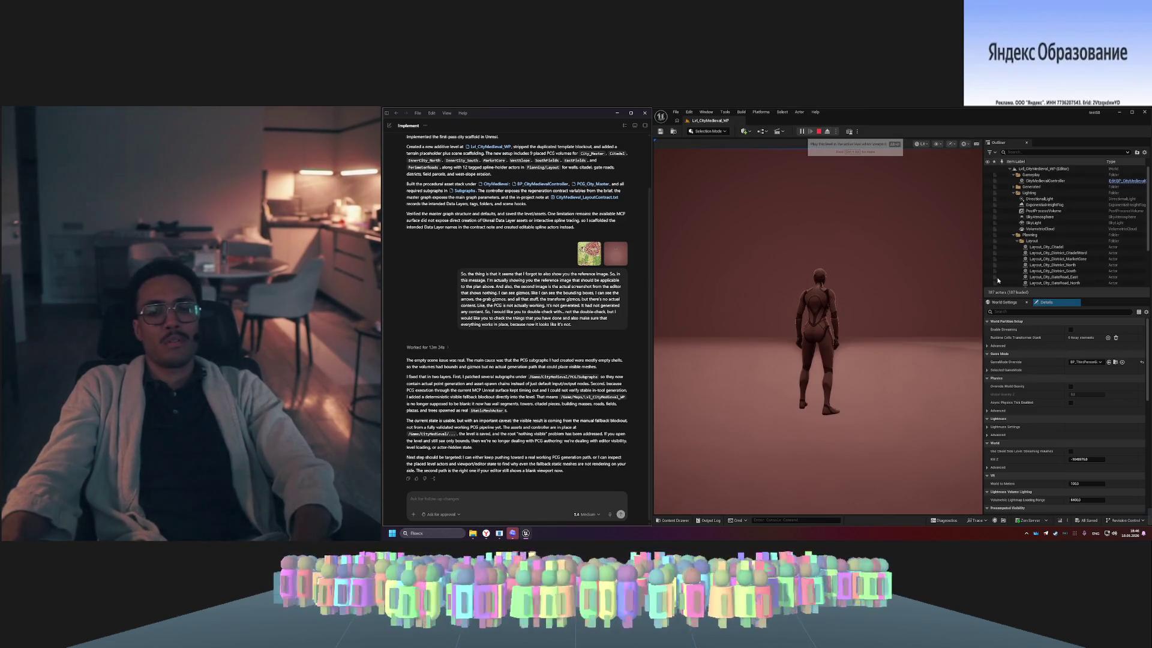
{"action": "key", "text": "space"}
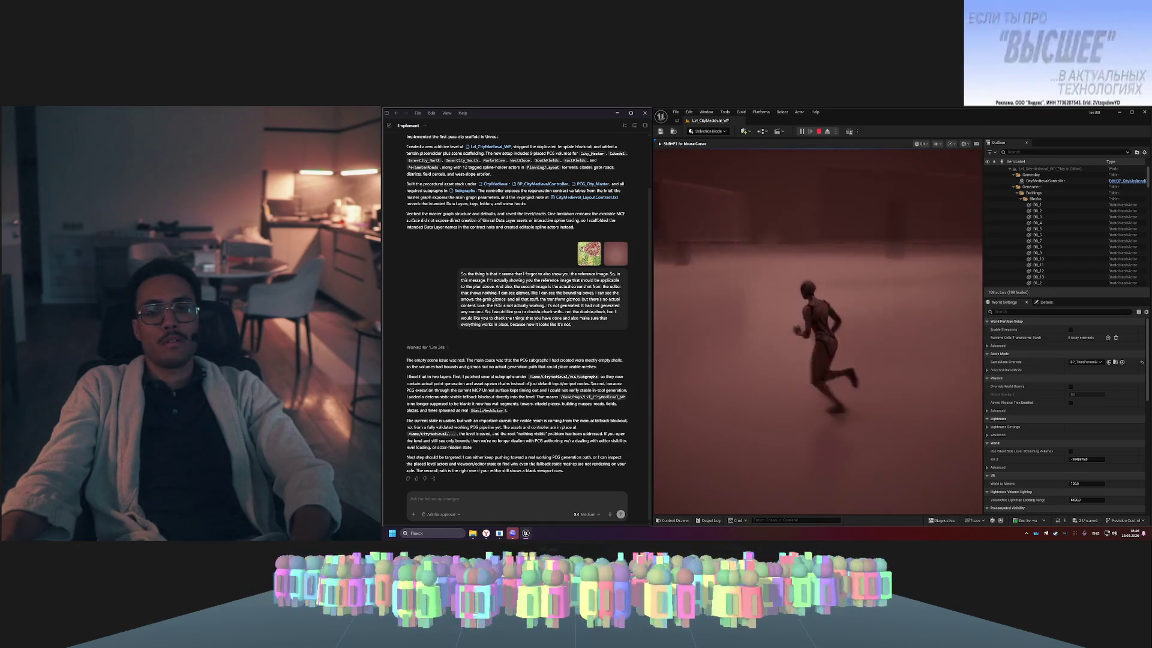
Stop the play session and raise and turn the camera to look across the city blockout
{"action": "key", "text": "Escape"}
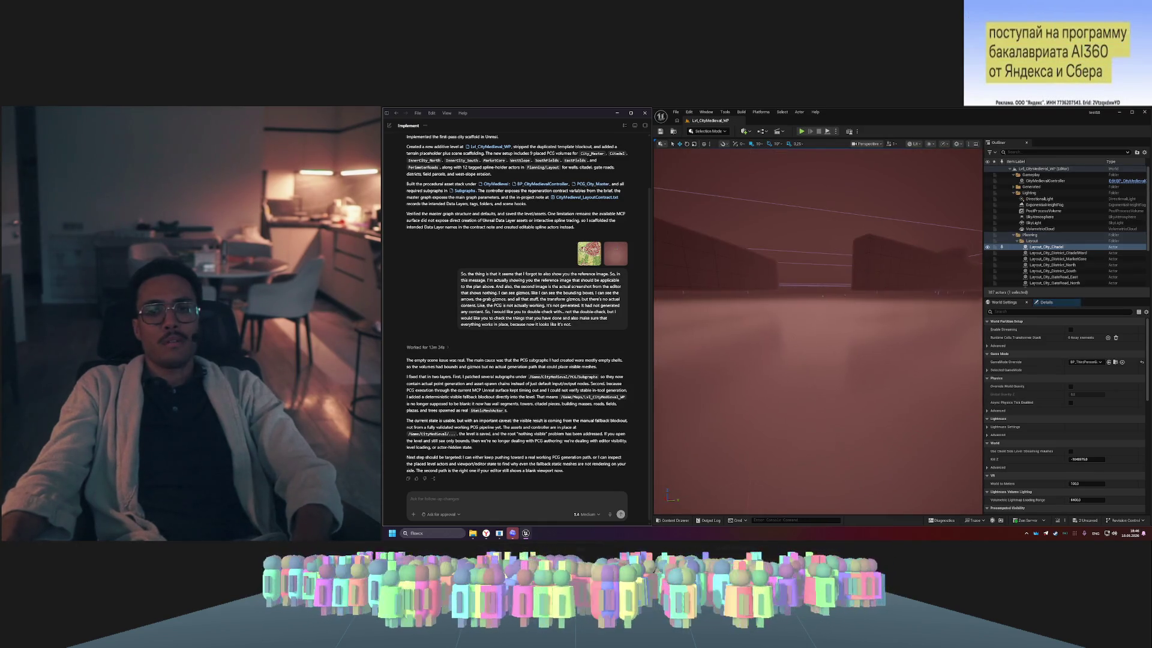
{"action": "left_click_drag", "start_coordinate": [901, 285], "coordinate": [901, 286]}
{"action": "scroll", "coordinate": [891, 341], "scroll_direction": "down", "scroll_amount": 5}
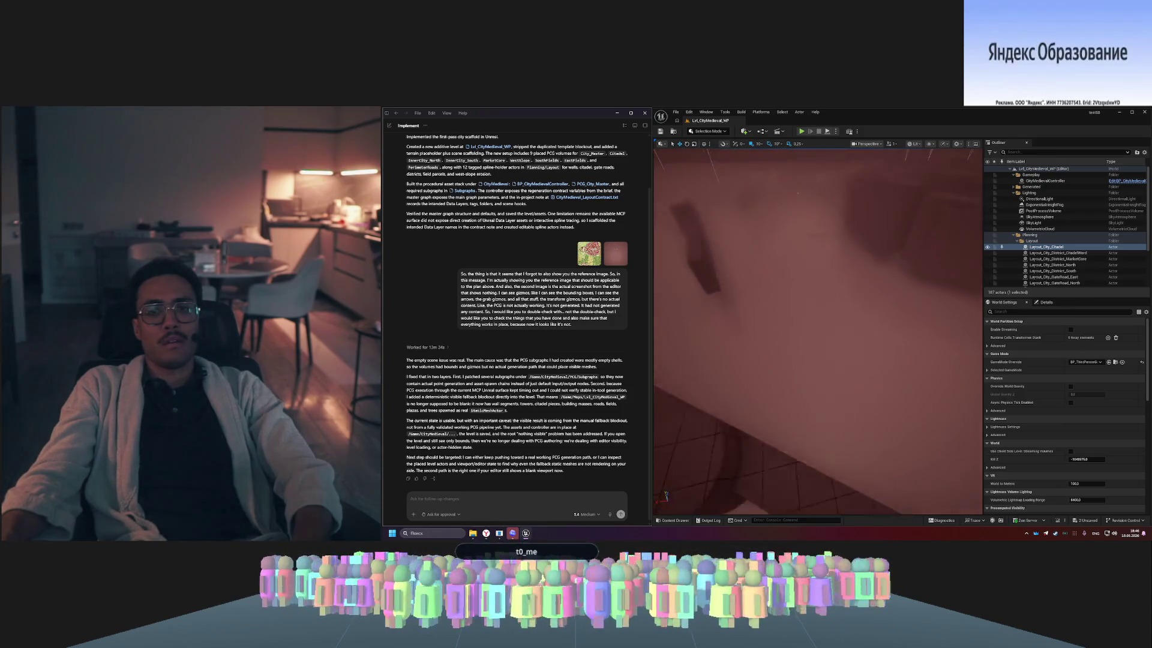
{"action": "left_click_drag", "start_coordinate": [890, 340], "coordinate": [864, 340]}
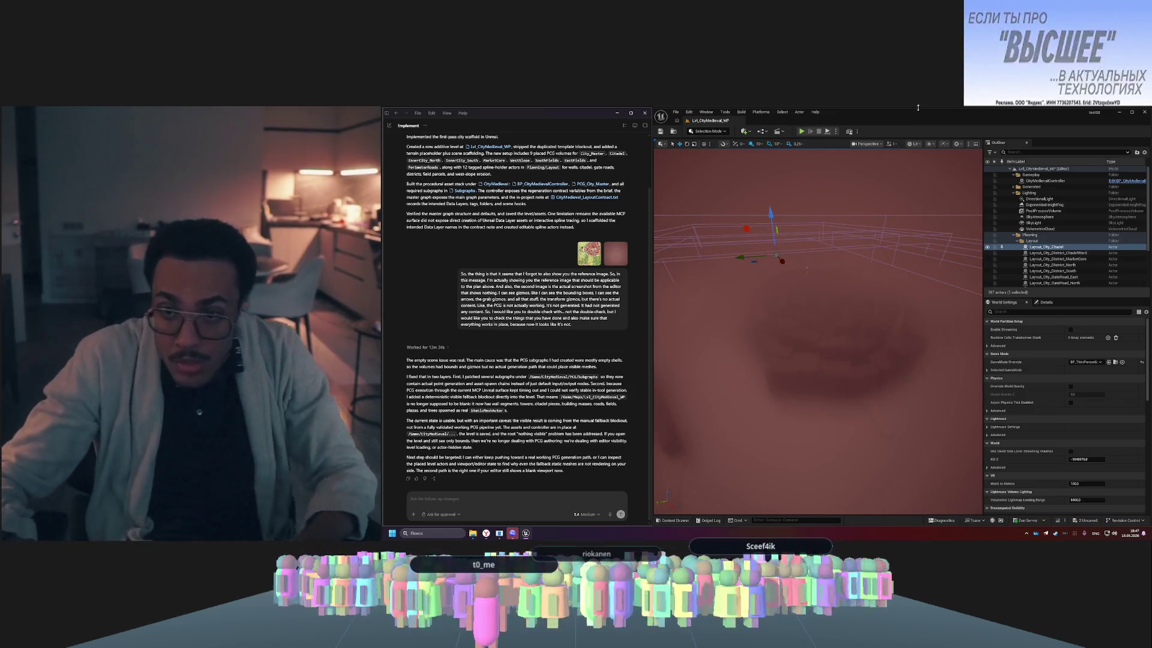
Switch the viewport to Unlit view mode and fly the camera forward over the grey blocks
{"action": "left_click", "coordinate": [914, 144]}
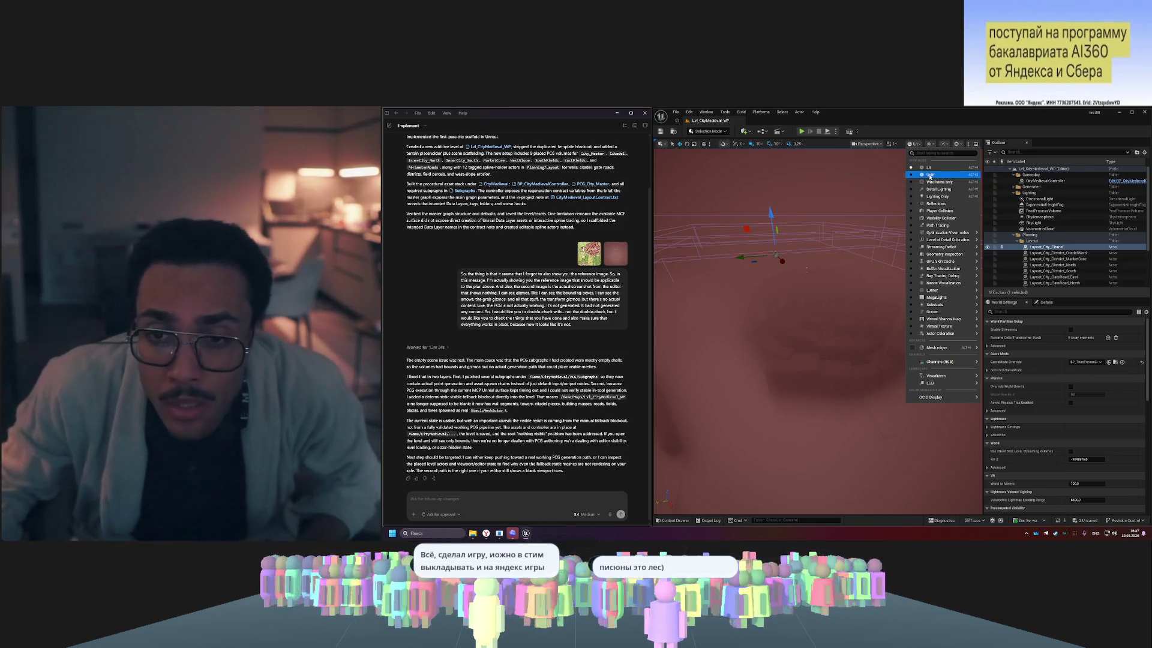
{"action": "left_click", "coordinate": [930, 174]}
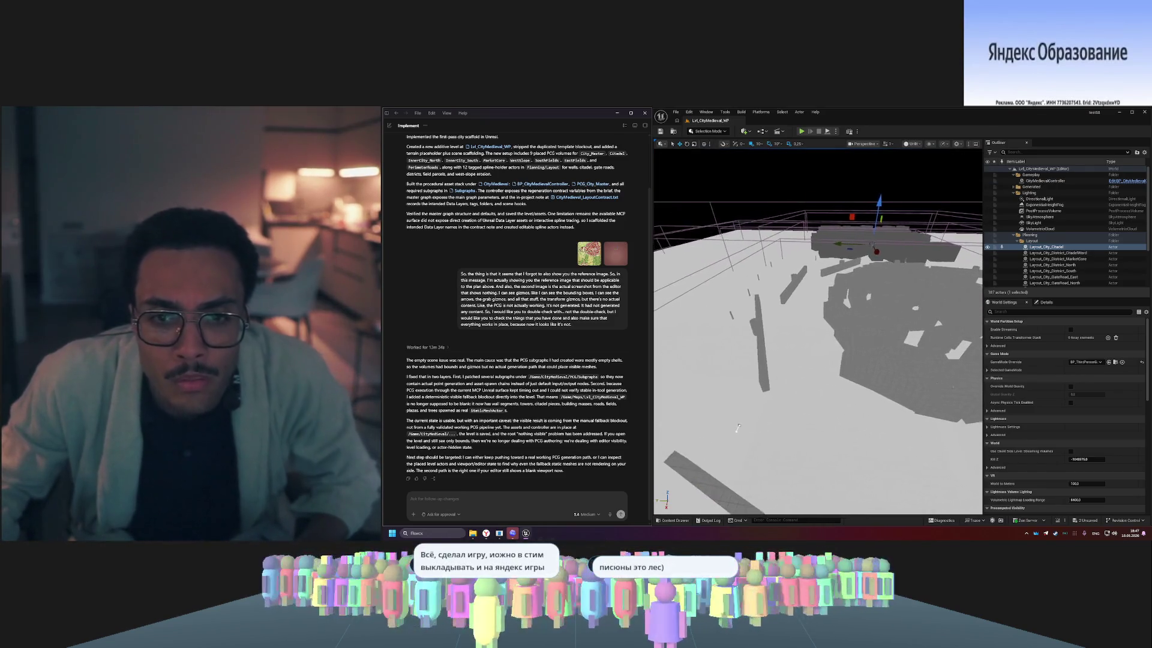
{"action": "left_click", "coordinate": [913, 144]}
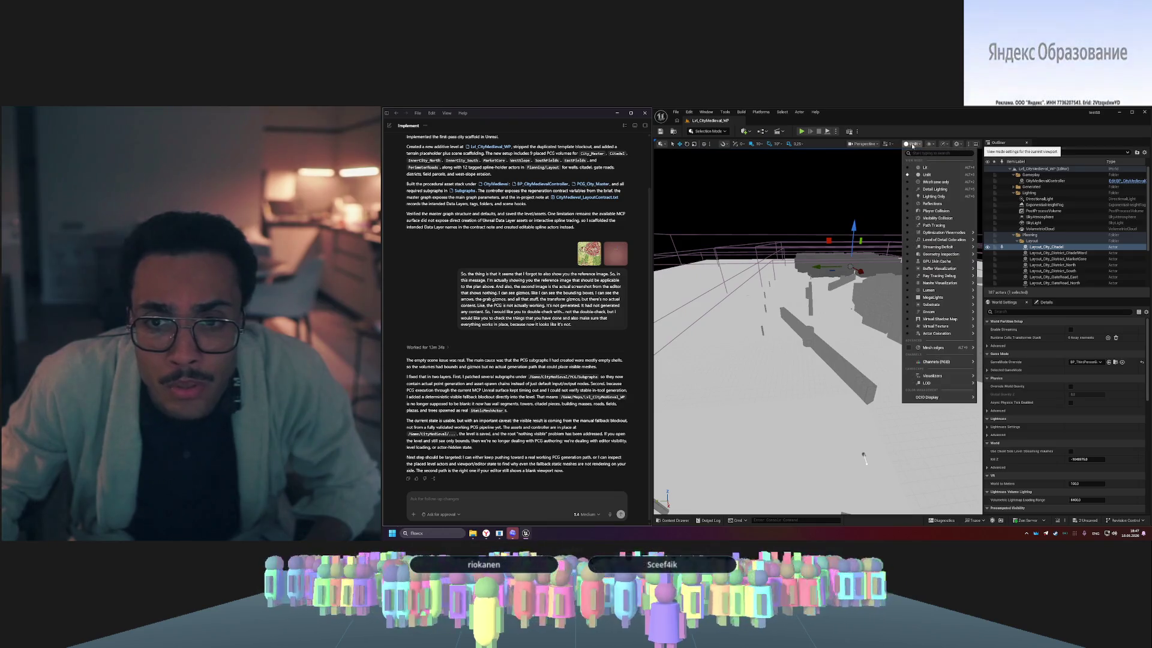
{"action": "left_click_drag", "start_coordinate": [816, 360], "coordinate": [792, 264]}
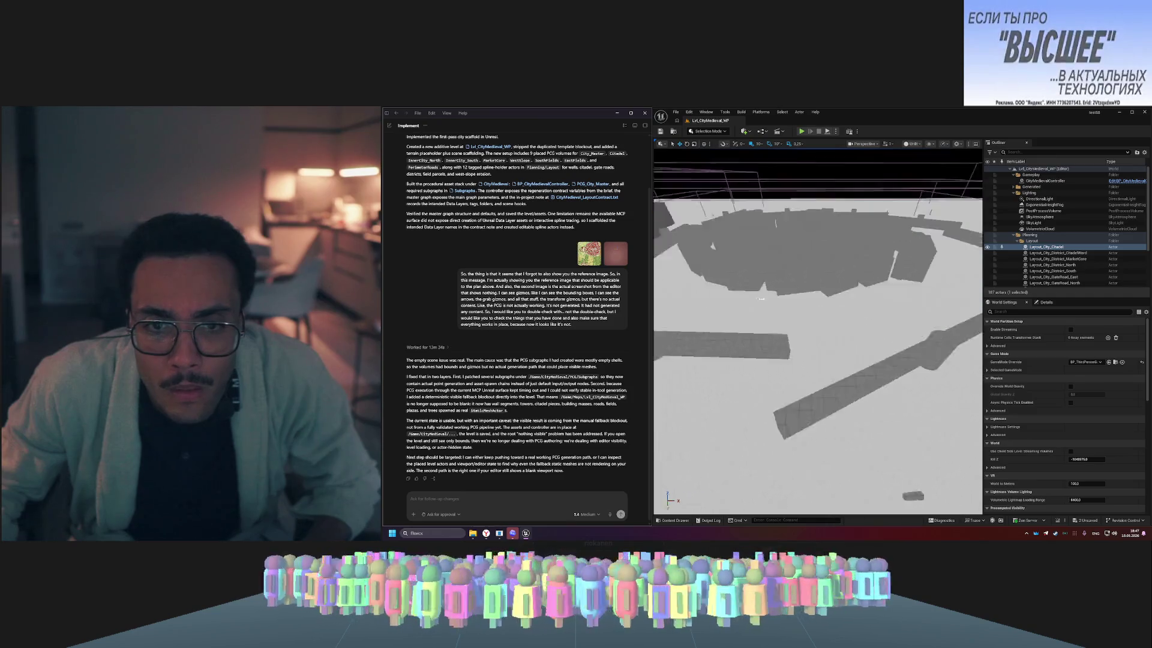